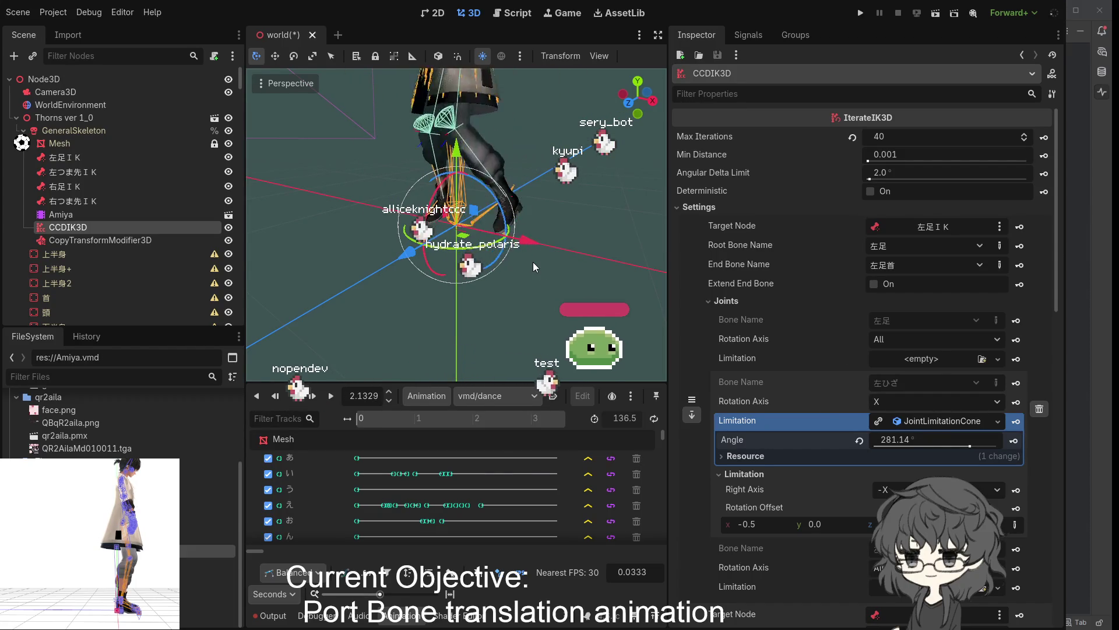
# Orbit and zoom around the dancing character to inspect the legs and feet up close.
pyautogui.scroll(-3, 526, 260)
pyautogui.scroll(3, 527, 241)
pyautogui.moveTo(506, 222)
pyautogui.mouseDown()
pyautogui.moveTo(399, 246)
pyautogui.moveTo(626, 233)
pyautogui.moveTo(355, 226)
pyautogui.moveTo(388, 261)
pyautogui.moveTo(348, 263)
pyautogui.moveTo(549, 243)
pyautogui.mouseUp()
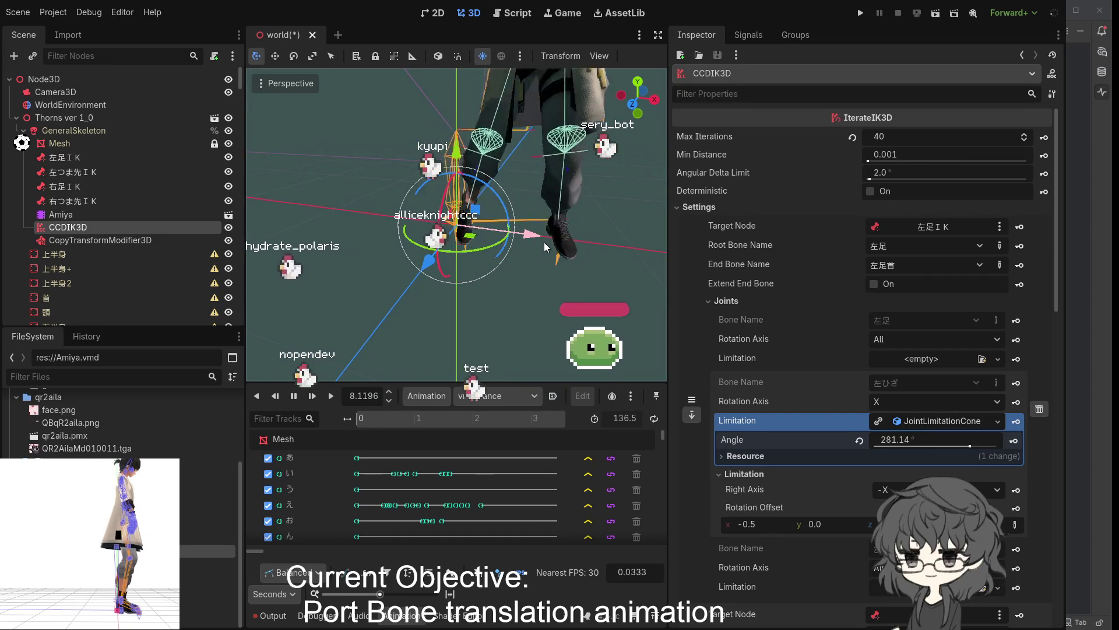
pyautogui.scroll(2, 545, 243)
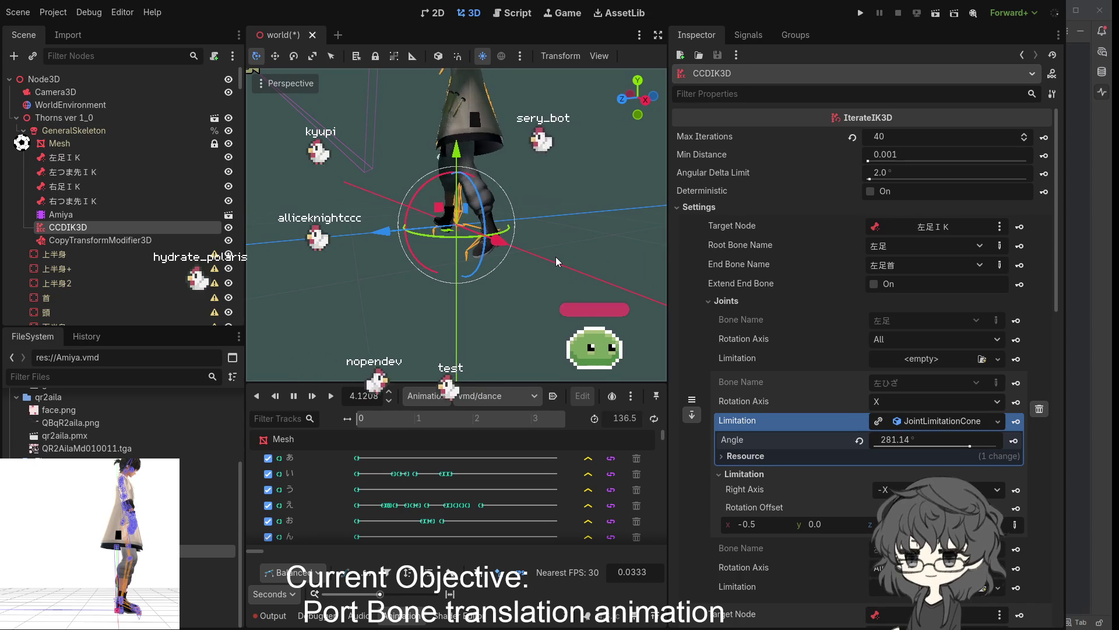
pyautogui.scroll(-2, 449, 248)
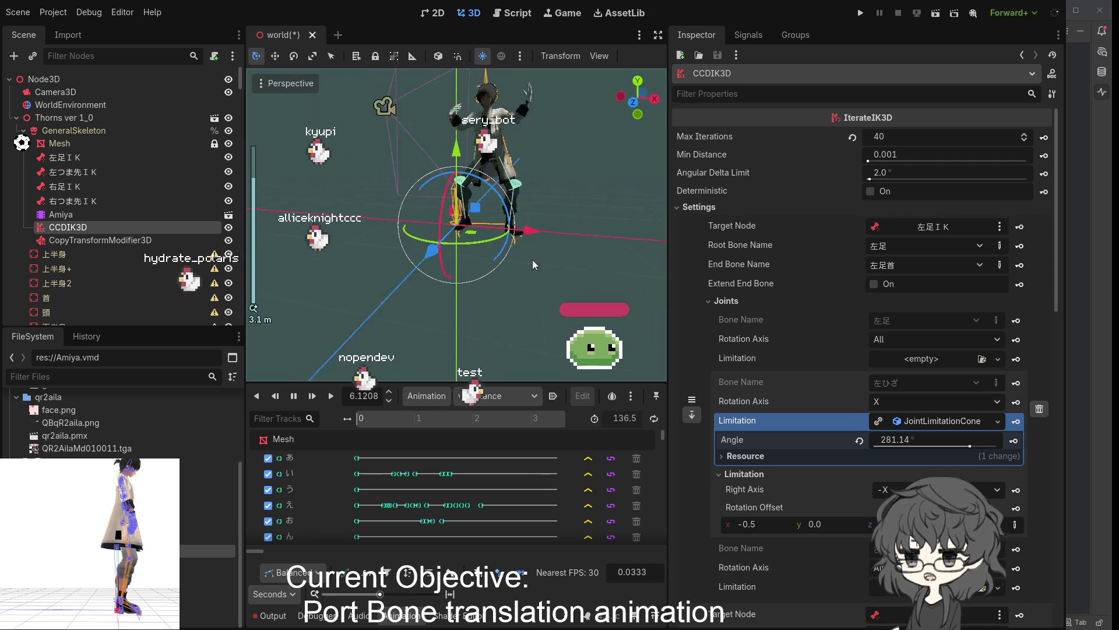
pyautogui.scroll(5, 526, 259)
pyautogui.moveTo(599, 256); pyautogui.dragTo(523, 257)
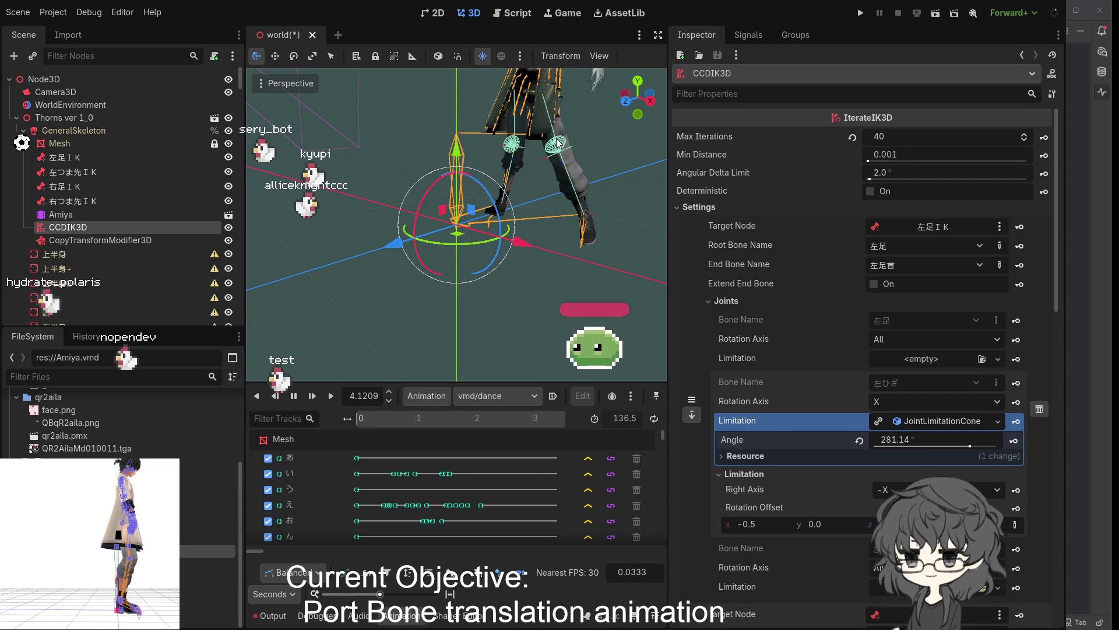
pyautogui.scroll(-4, 554, 174)
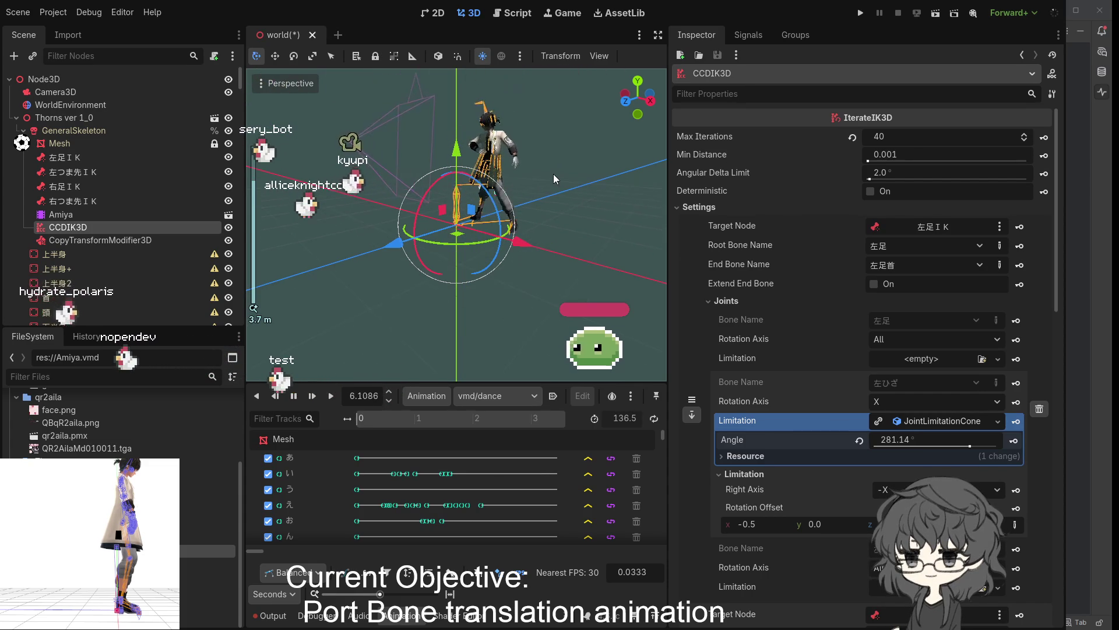
pyautogui.scroll(4, 554, 174)
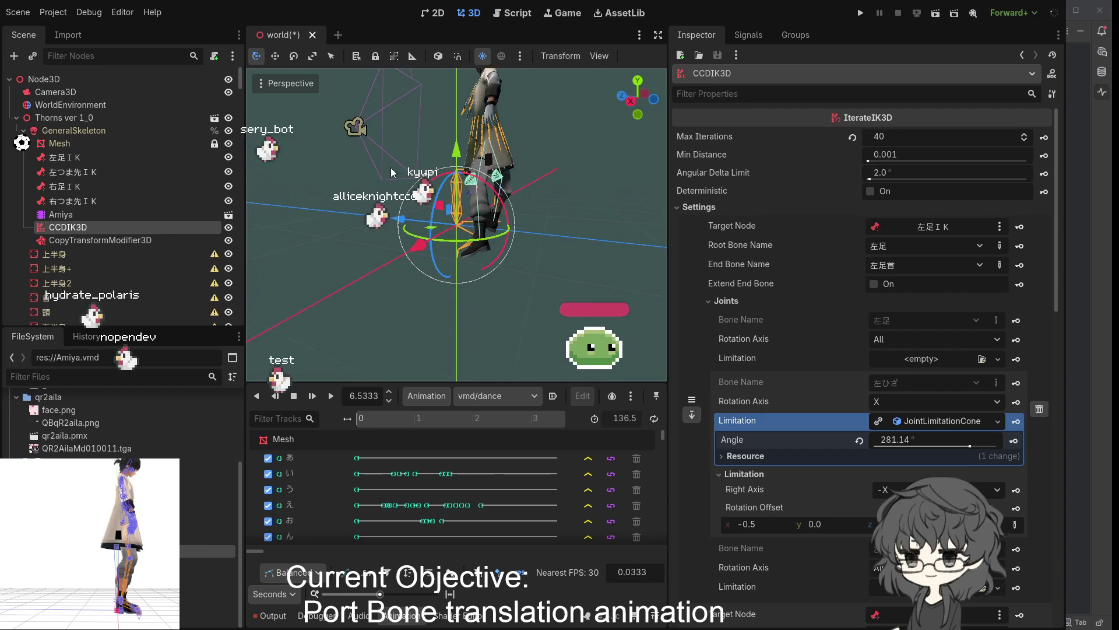
pyautogui.moveTo(586, 205)
pyautogui.mouseDown()
pyautogui.moveTo(652, 184)
pyautogui.moveTo(509, 173)
pyautogui.moveTo(247, 202)
pyautogui.mouseUp()
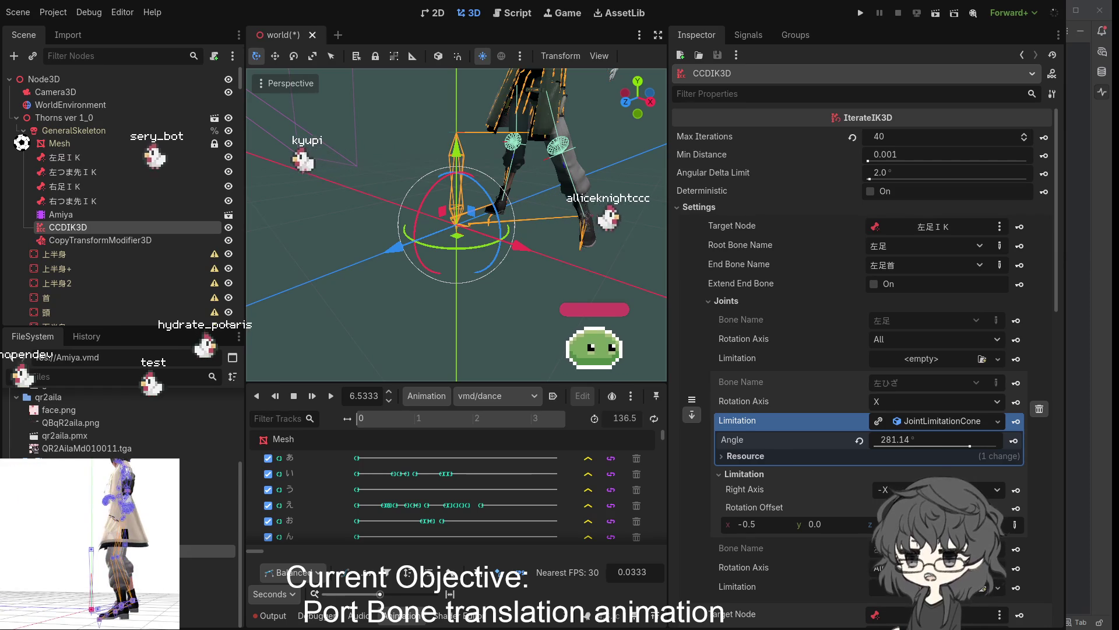
pyautogui.moveTo(501, 287); pyautogui.dragTo(416, 280)
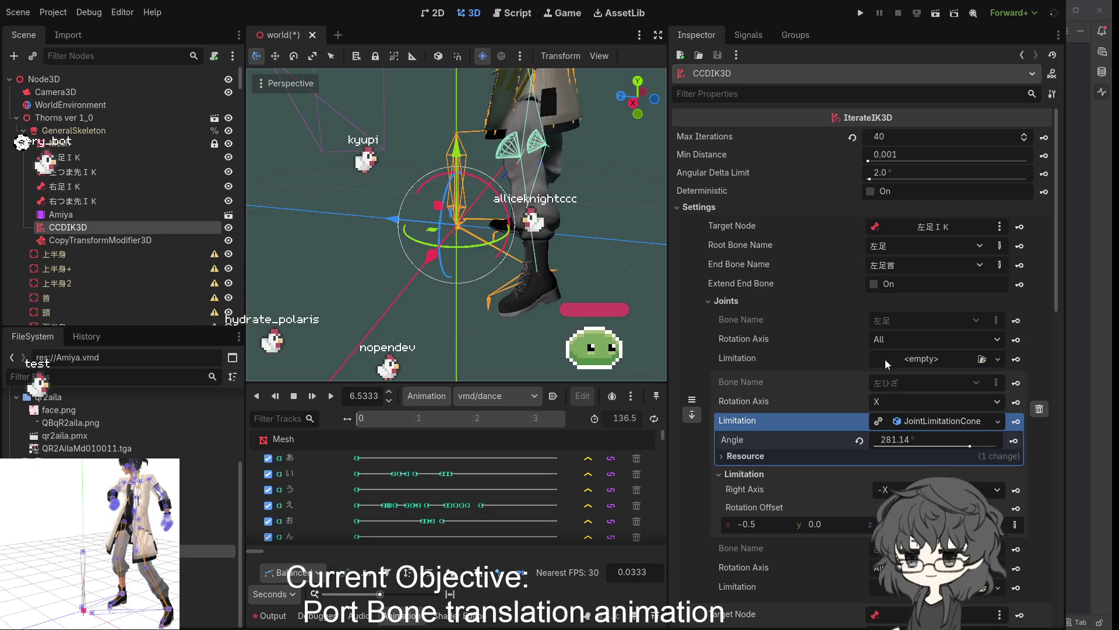
# Set the 左ひざ JointLimitationCone angle to 180 and orbit around the knee to check it.
pyautogui.click(919, 443)
pyautogui.write('180')
pyautogui.press('Return')
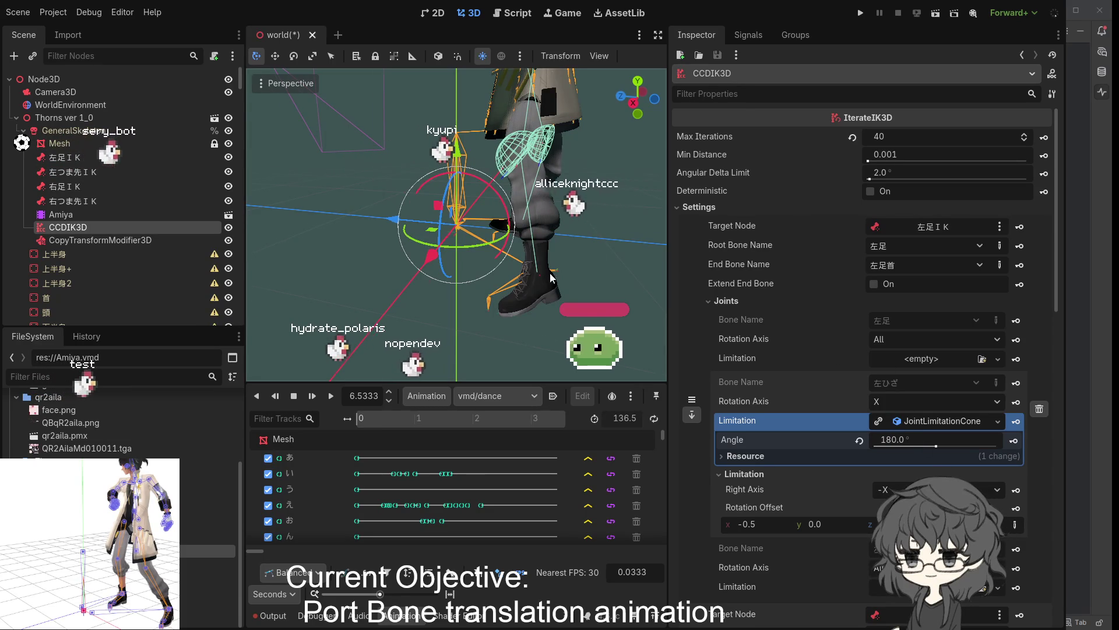
pyautogui.moveTo(655, 267)
pyautogui.mouseDown()
pyautogui.moveTo(520, 269)
pyautogui.moveTo(460, 292)
pyautogui.moveTo(541, 234)
pyautogui.moveTo(611, 219)
pyautogui.moveTo(609, 201)
pyautogui.moveTo(360, 257)
pyautogui.moveTo(596, 245)
pyautogui.mouseUp()
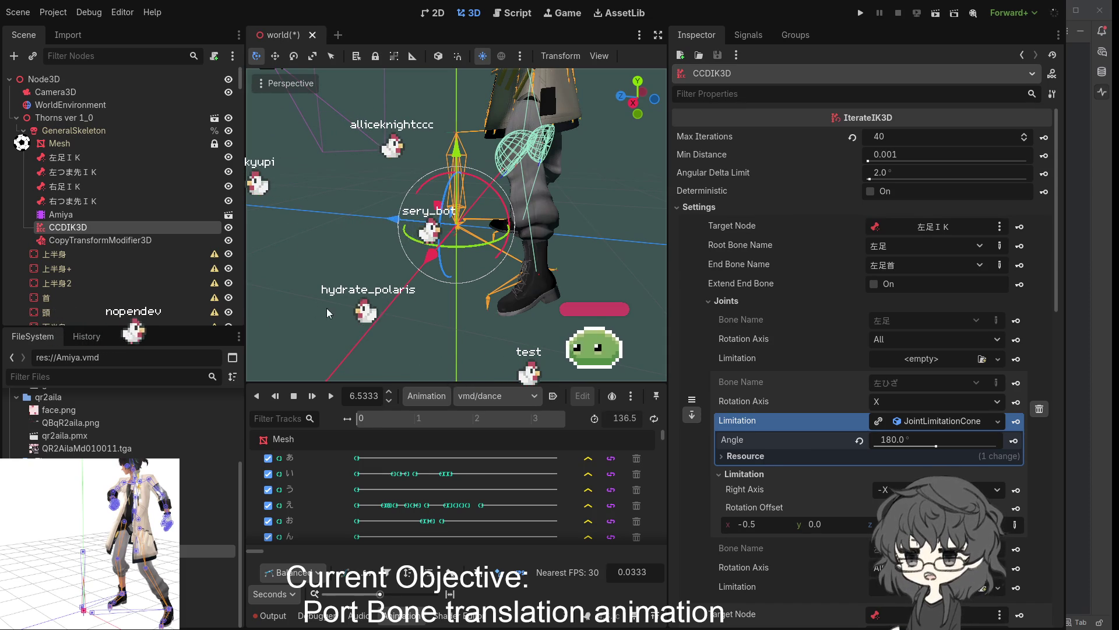
pyautogui.moveTo(478, 183)
pyautogui.mouseDown()
pyautogui.moveTo(362, 184)
pyautogui.moveTo(580, 163)
pyautogui.moveTo(520, 159)
pyautogui.moveTo(594, 188)
pyautogui.moveTo(574, 171)
pyautogui.mouseUp()
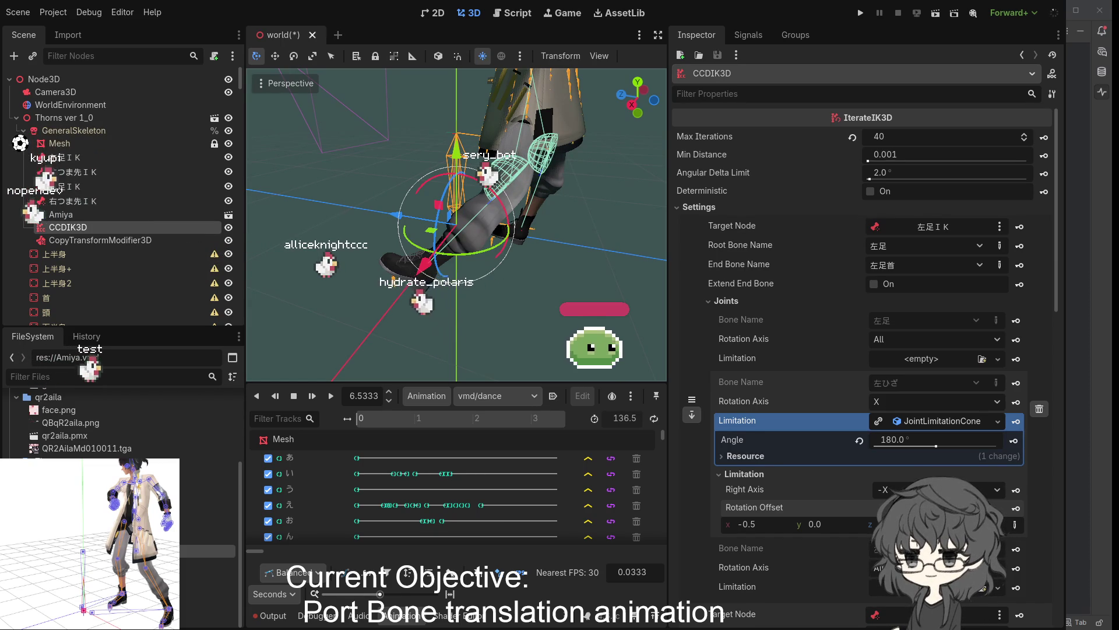
pyautogui.click(1016, 524)
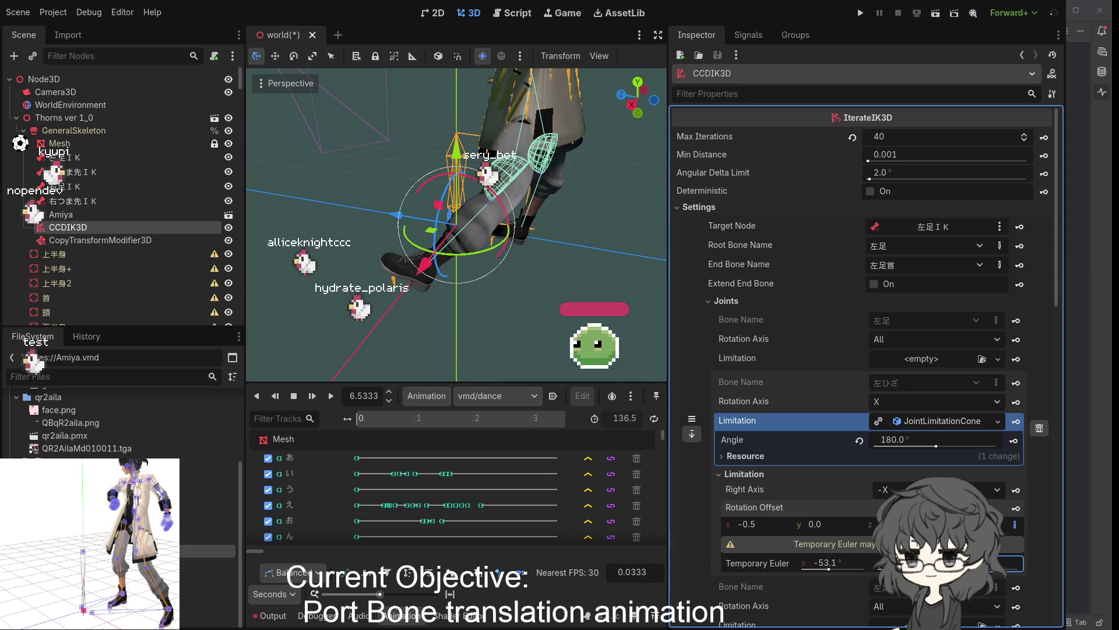
# Set the 左ひざ rotation offset's Euler x to -90 so x reads -0.707, then check the leg pose.
pyautogui.click(849, 560)
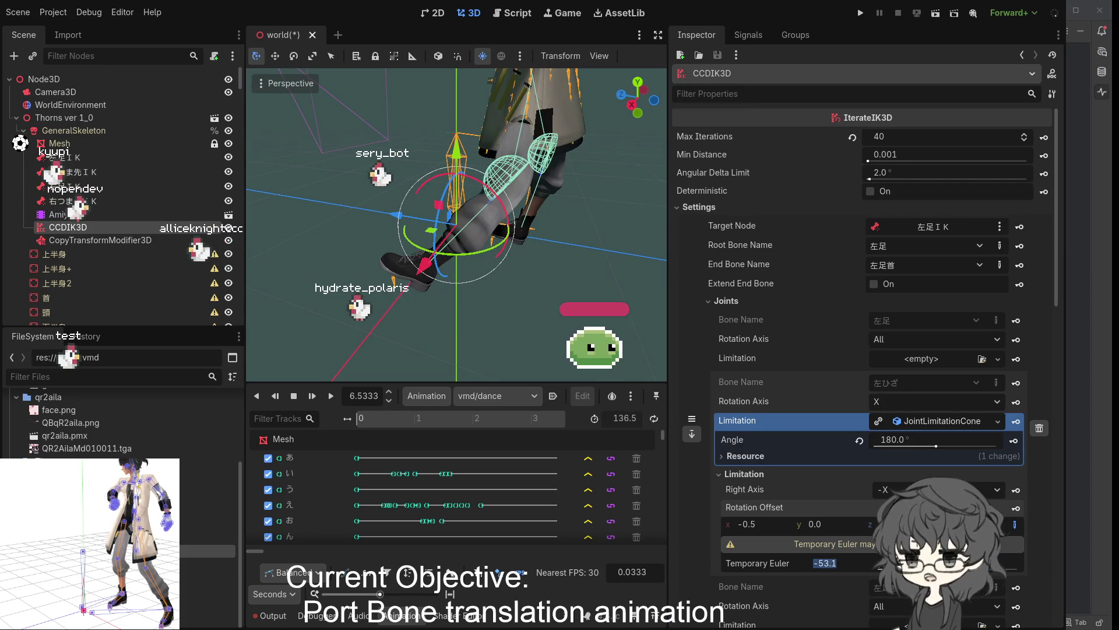
pyautogui.write('18')
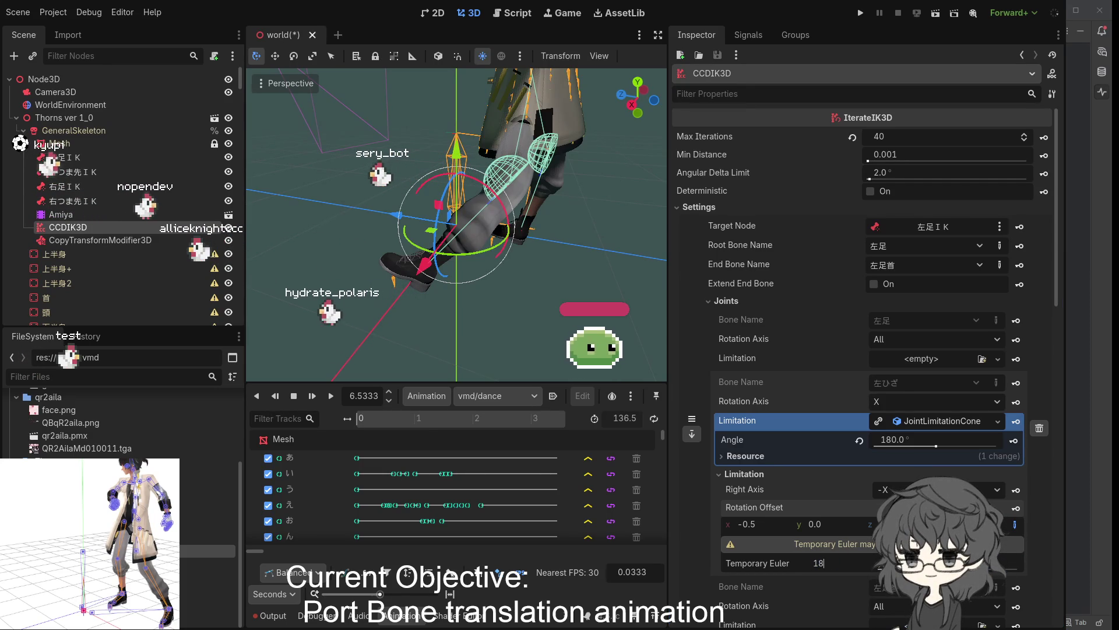
pyautogui.press('Return')
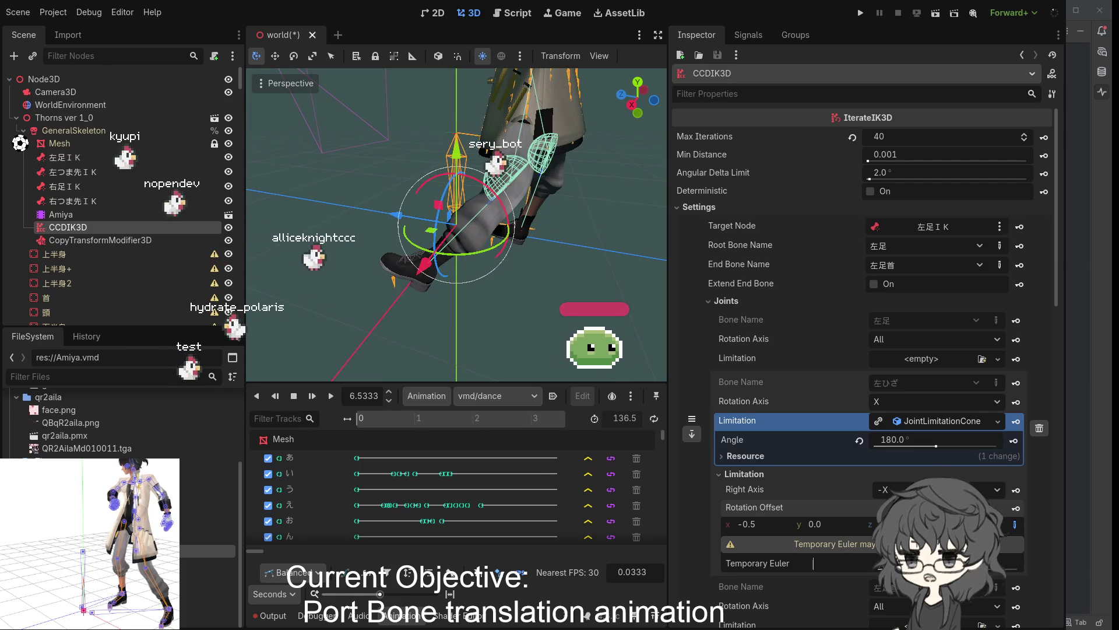
pyautogui.write('90')
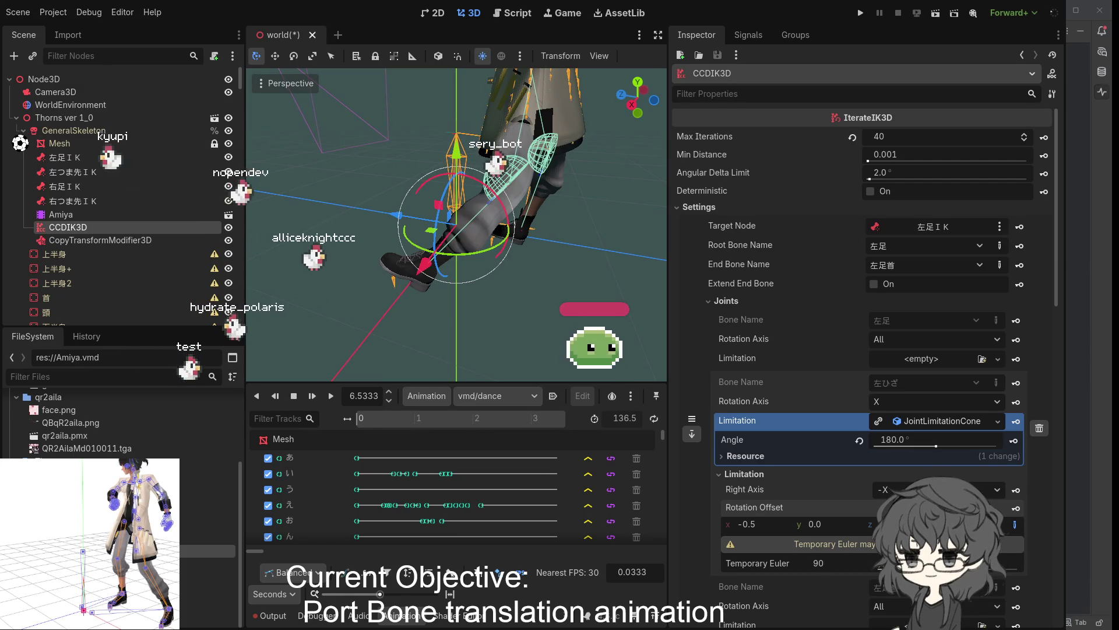
pyautogui.press('Return')
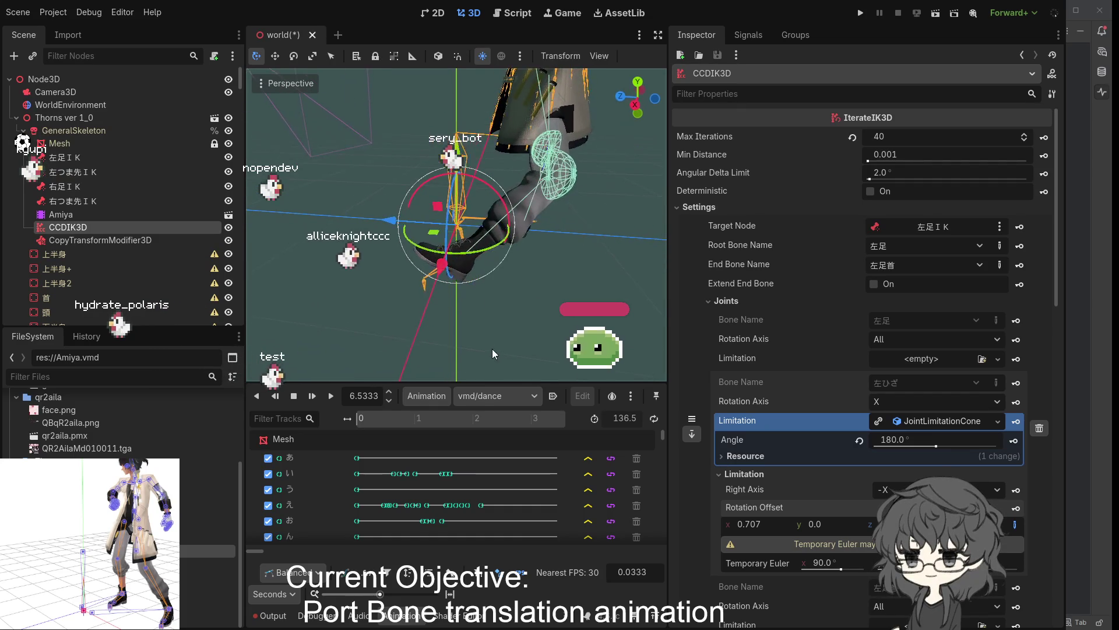
pyautogui.click(839, 562)
pyautogui.write('-90')
pyautogui.press('Return')
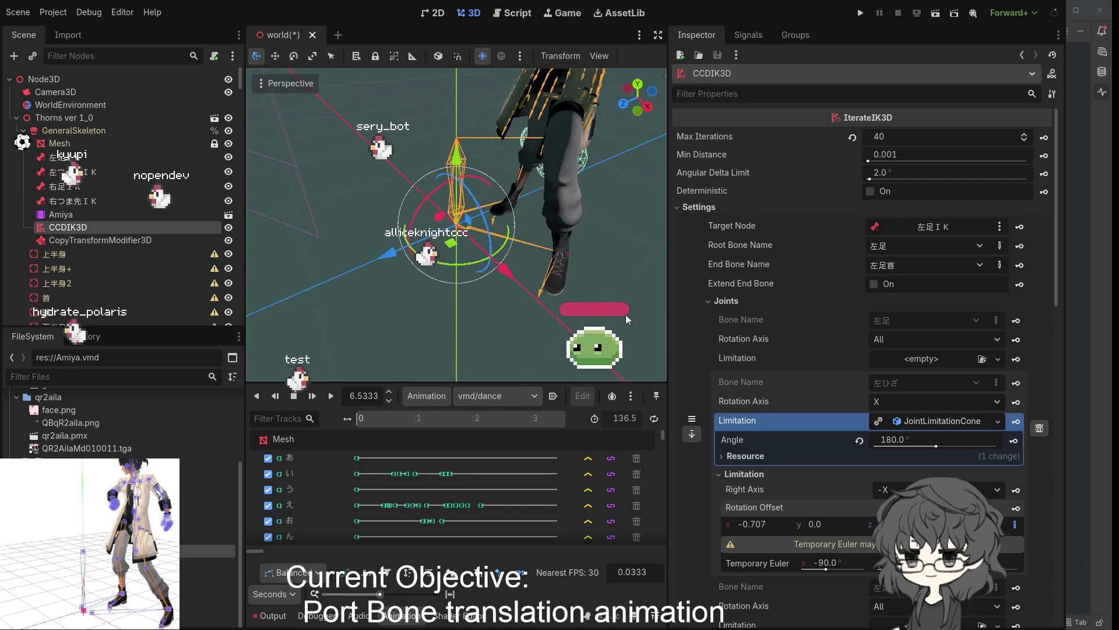
pyautogui.click(1015, 526)
pyautogui.moveTo(480, 297)
pyautogui.mouseDown()
pyautogui.moveTo(485, 286)
pyautogui.moveTo(586, 316)
pyautogui.moveTo(519, 295)
pyautogui.mouseUp()
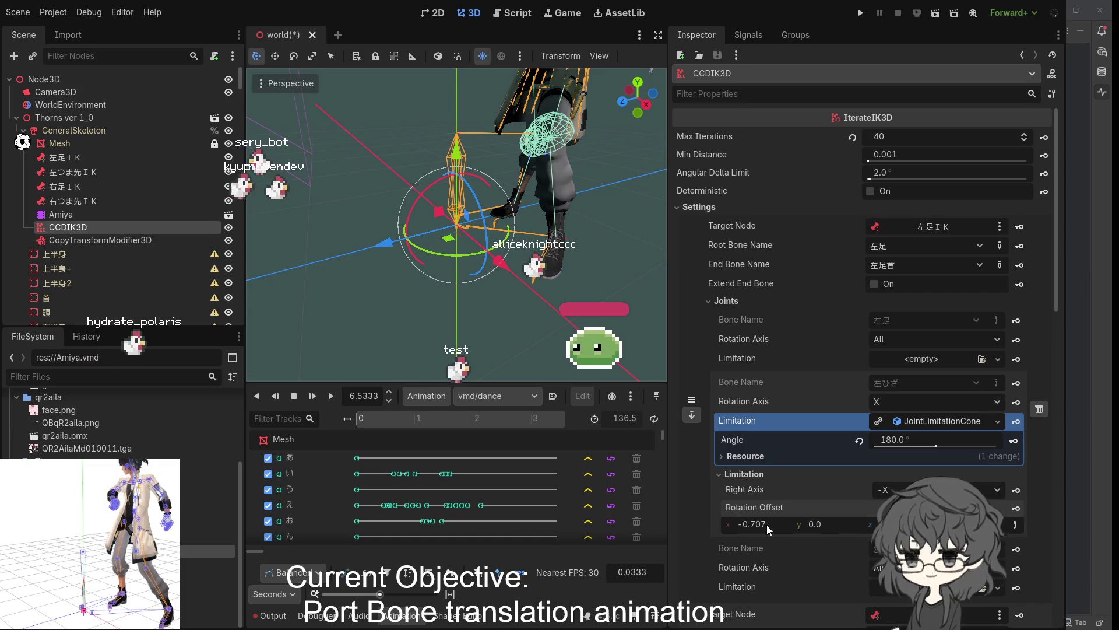
pyautogui.moveTo(570, 293); pyautogui.dragTo(509, 264)
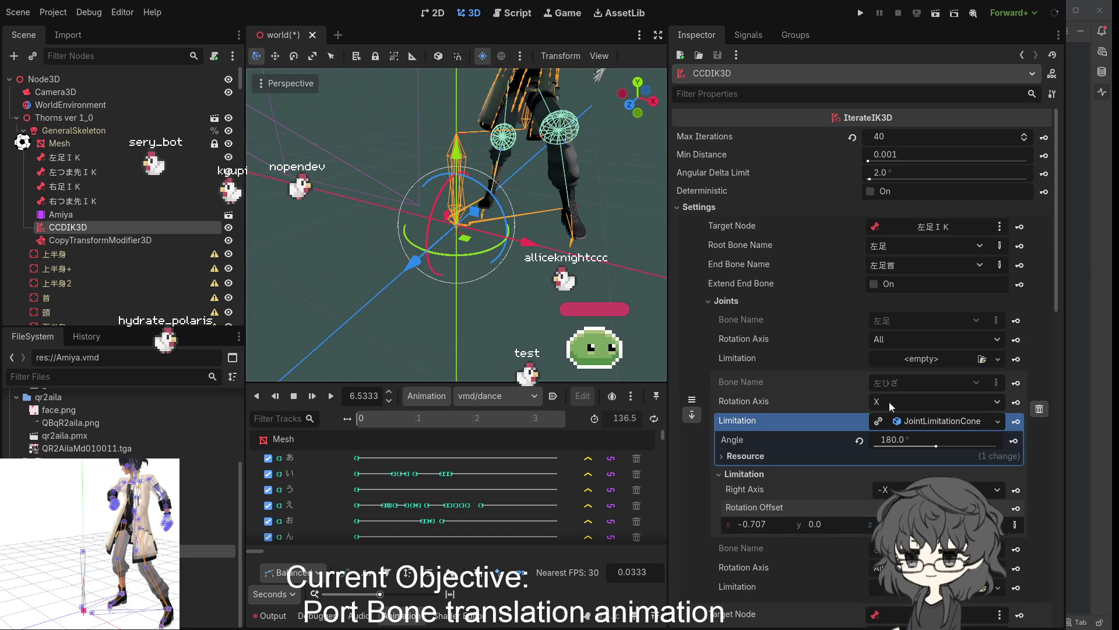
# Enter -90 as the 右ひざ cone's Euler x rotation offset, matching the left knee's -0.707.
pyautogui.scroll(-6, 898, 418)
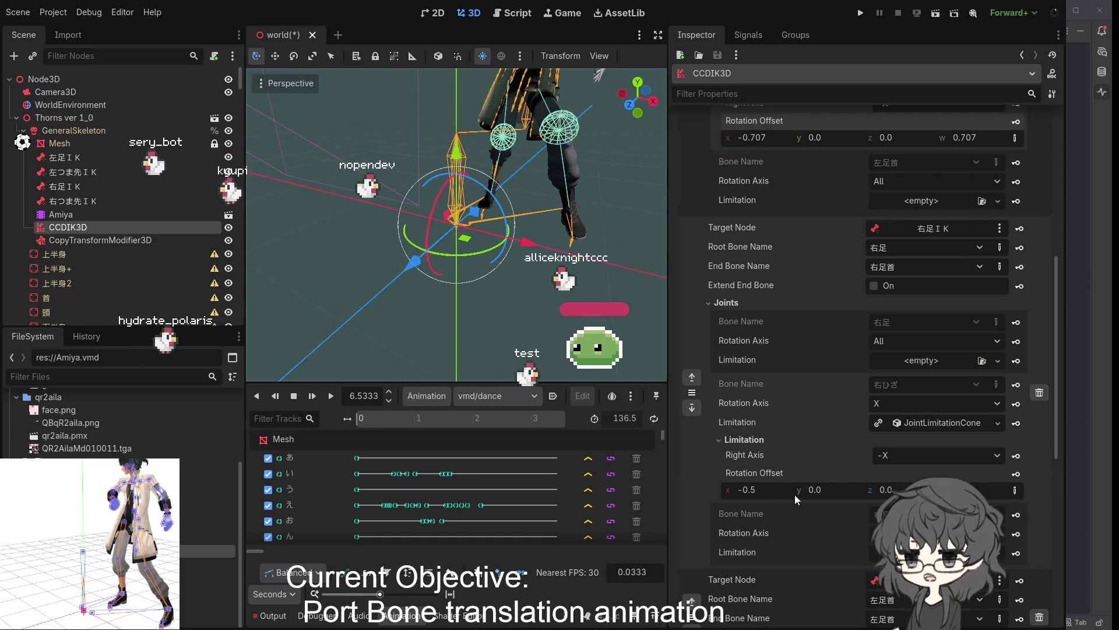
pyautogui.click(1015, 489)
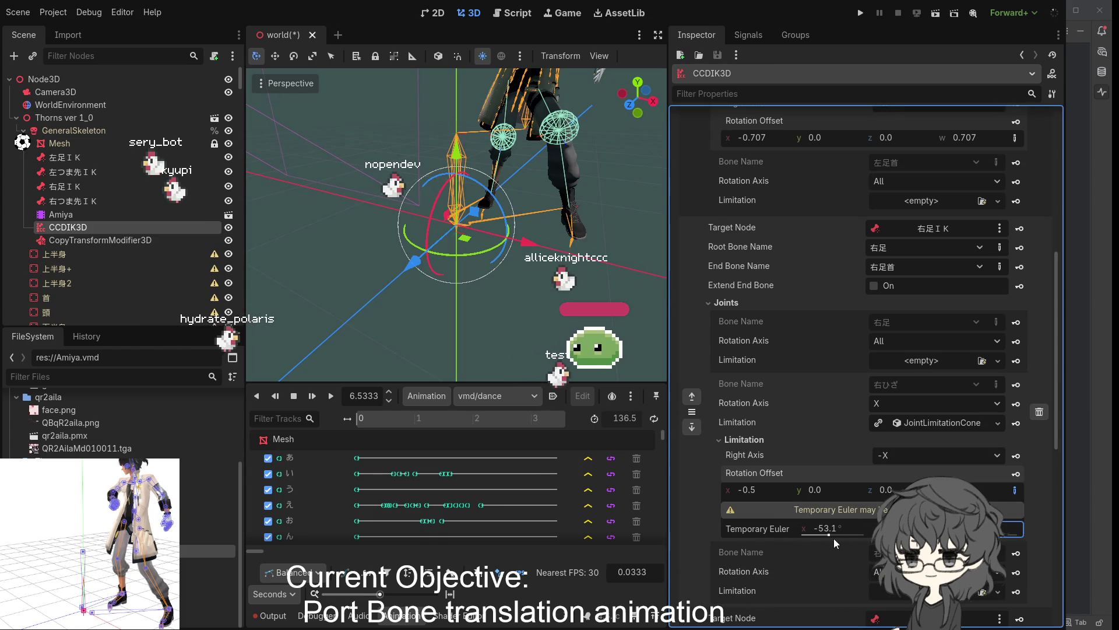
pyautogui.click(819, 529)
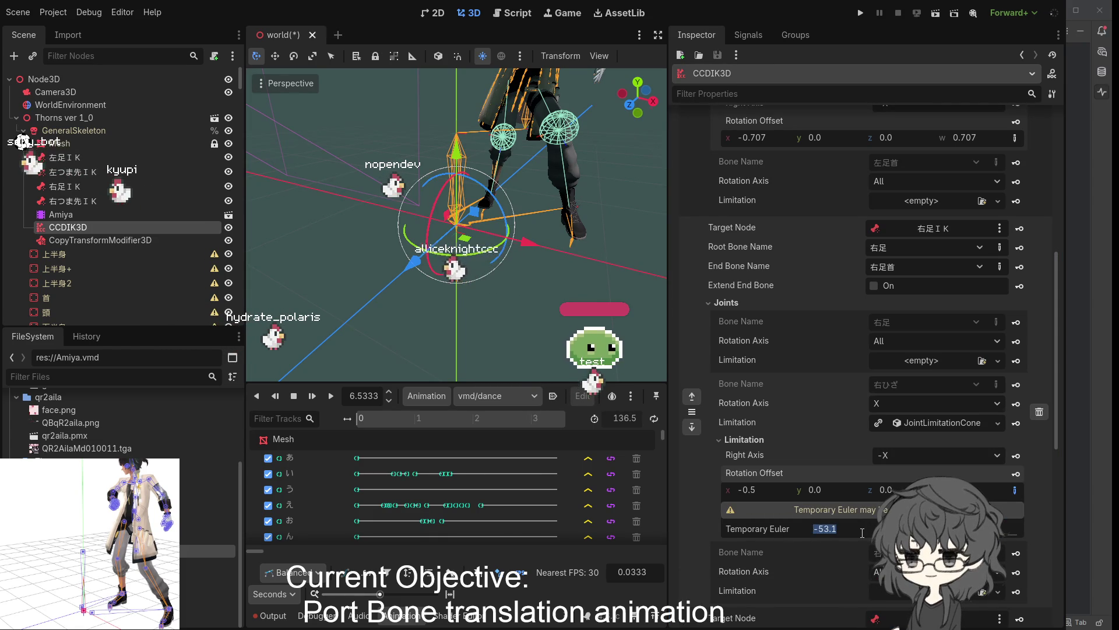
pyautogui.write('-90')
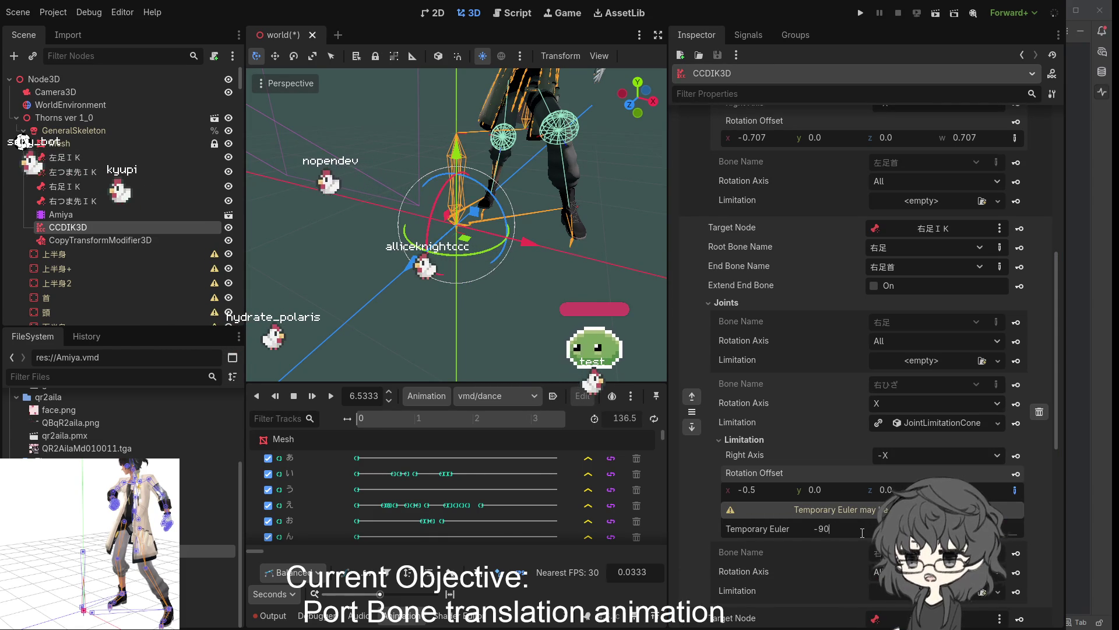
pyautogui.press('Return')
pyautogui.moveTo(564, 243); pyautogui.dragTo(359, 228)
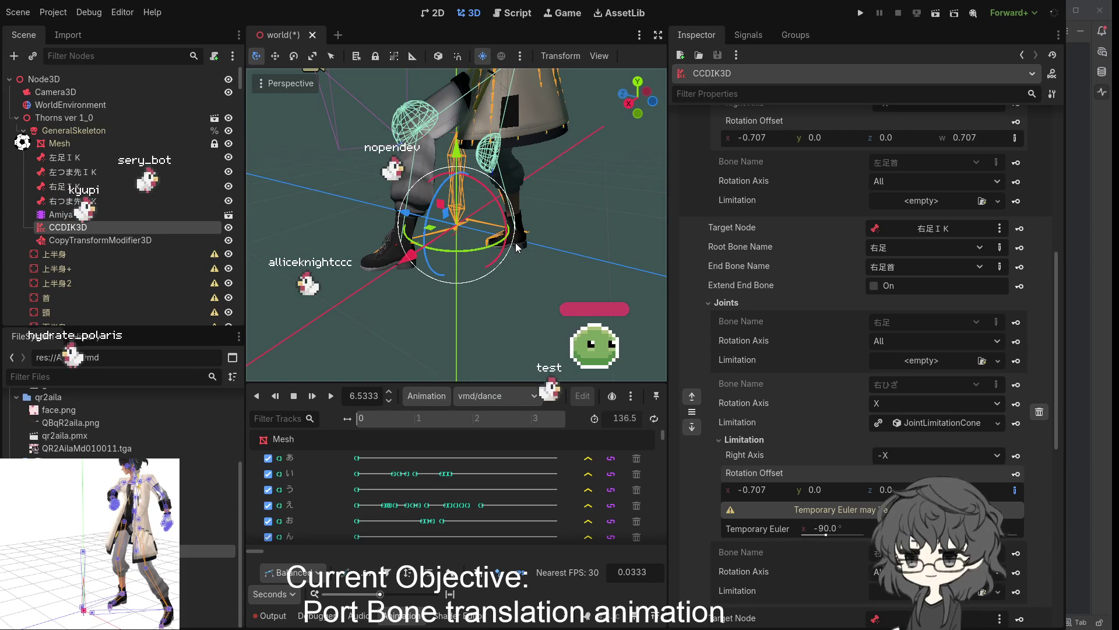
pyautogui.moveTo(525, 281)
pyautogui.mouseDown()
pyautogui.moveTo(475, 300)
pyautogui.moveTo(561, 293)
pyautogui.moveTo(559, 337)
pyautogui.mouseUp()
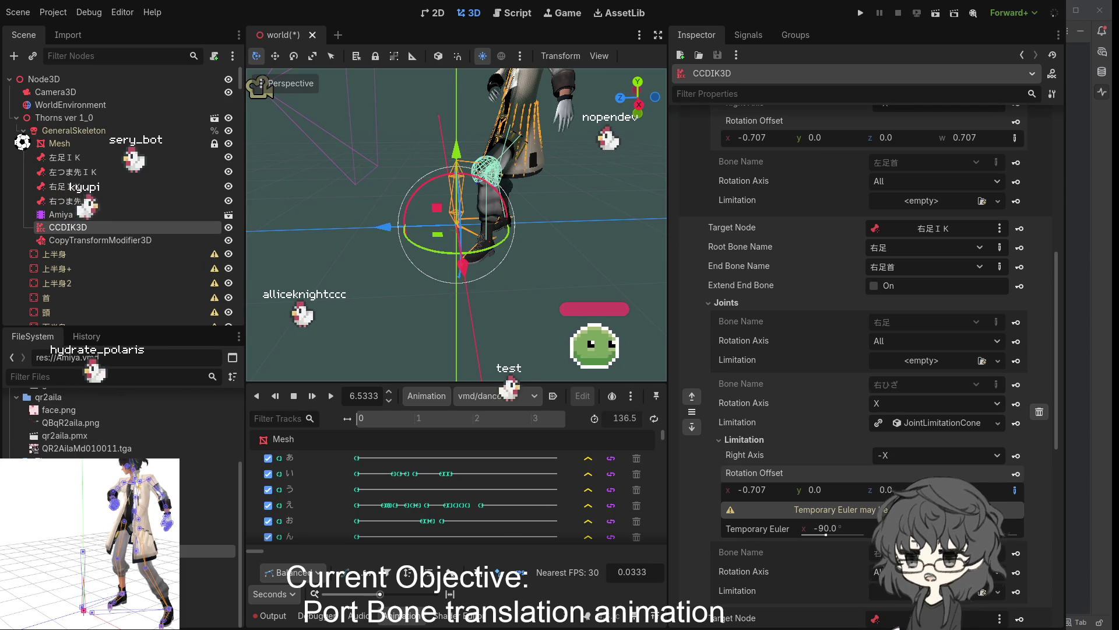
pyautogui.moveTo(513, 251)
pyautogui.mouseDown()
pyautogui.moveTo(554, 253)
pyautogui.moveTo(358, 239)
pyautogui.mouseUp()
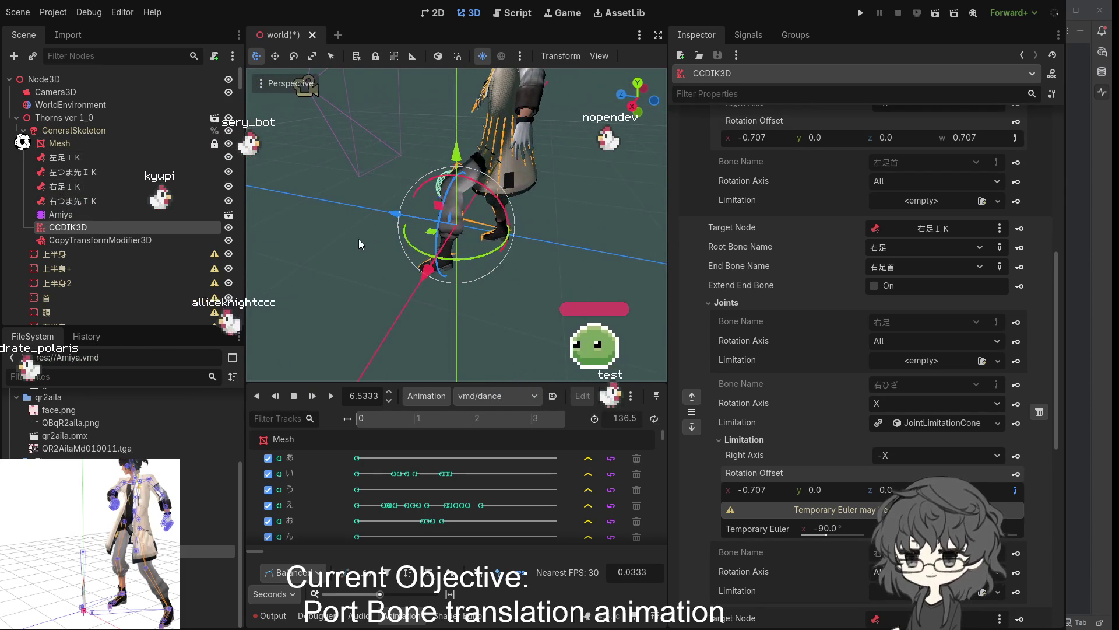
pyautogui.click(330, 399)
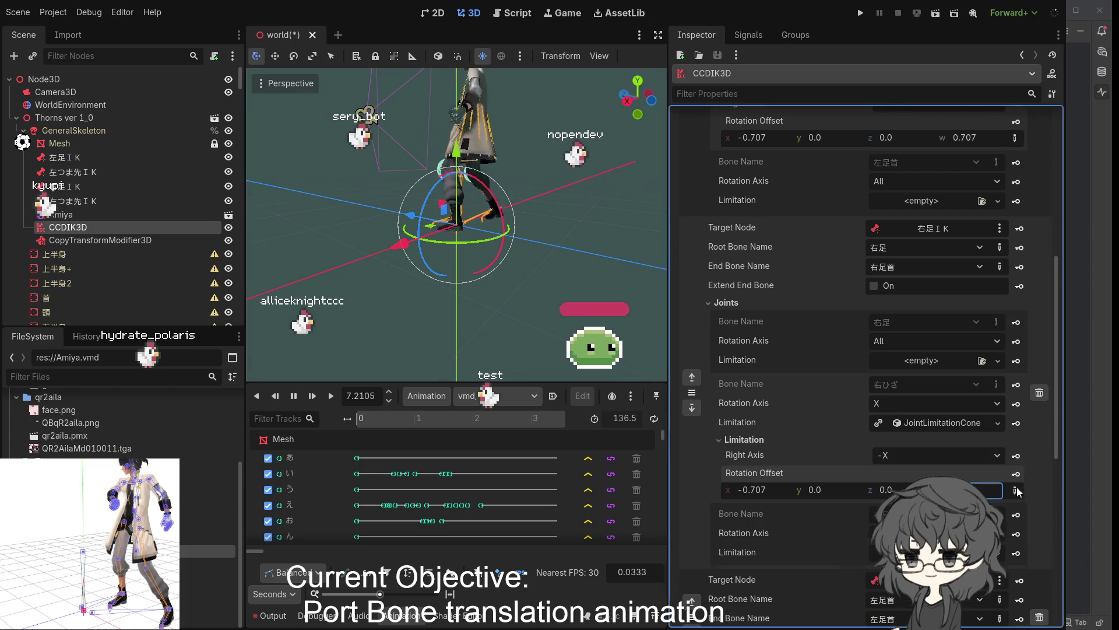
# Orbit around the legs from front, low and side angles while the dance plays.
pyautogui.moveTo(476, 303)
pyautogui.mouseDown()
pyautogui.moveTo(561, 302)
pyautogui.moveTo(432, 311)
pyautogui.moveTo(447, 305)
pyautogui.mouseUp()
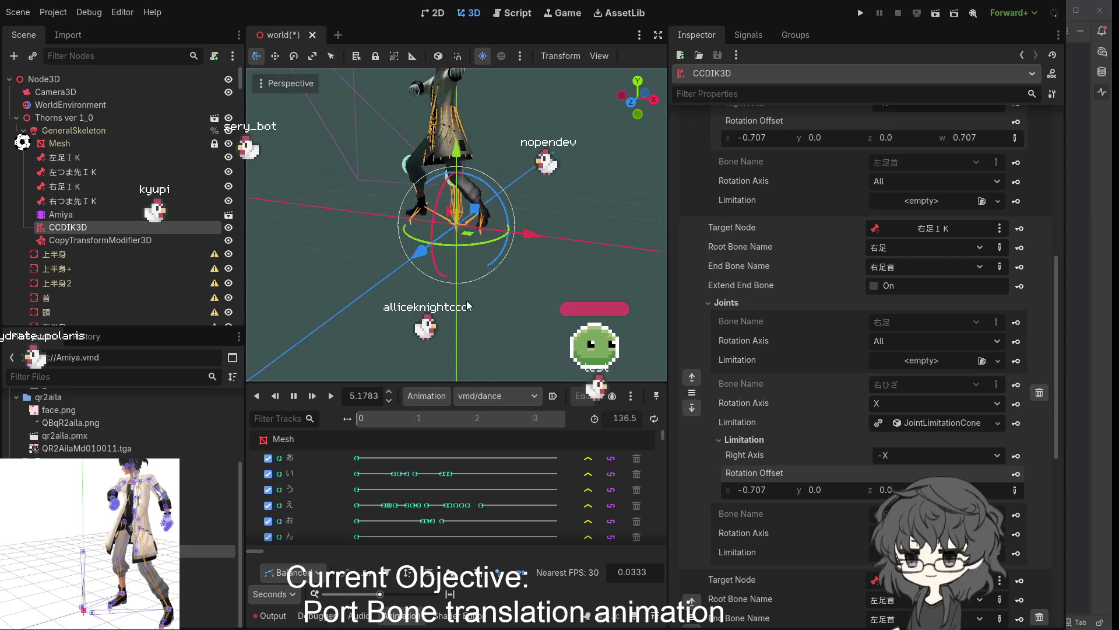
pyautogui.moveTo(446, 303); pyautogui.dragTo(508, 302)
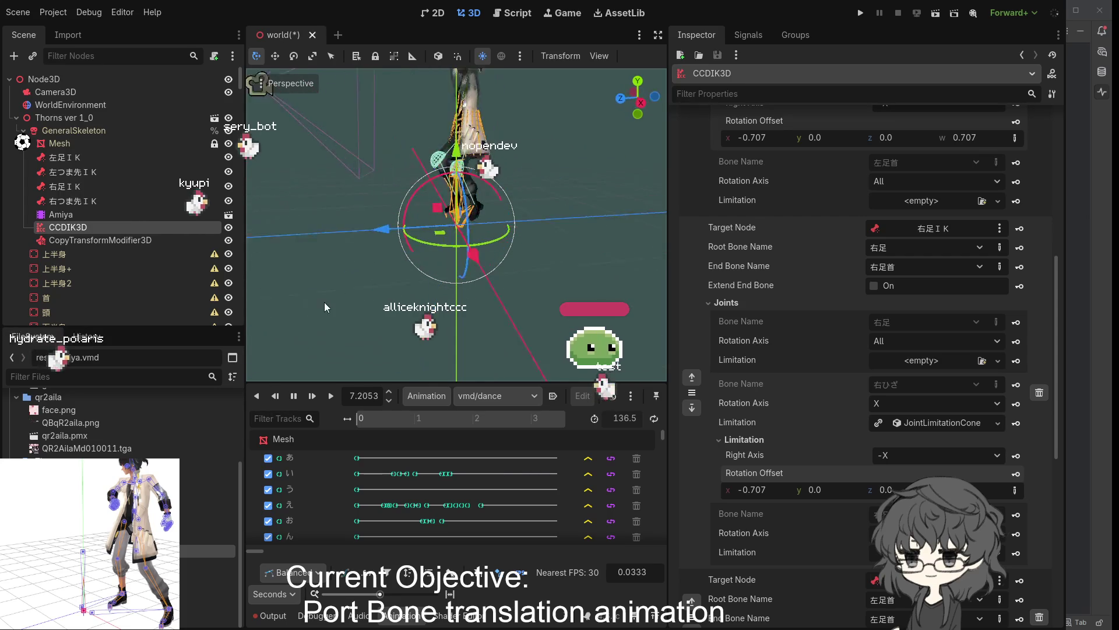
pyautogui.moveTo(303, 302); pyautogui.dragTo(520, 203)
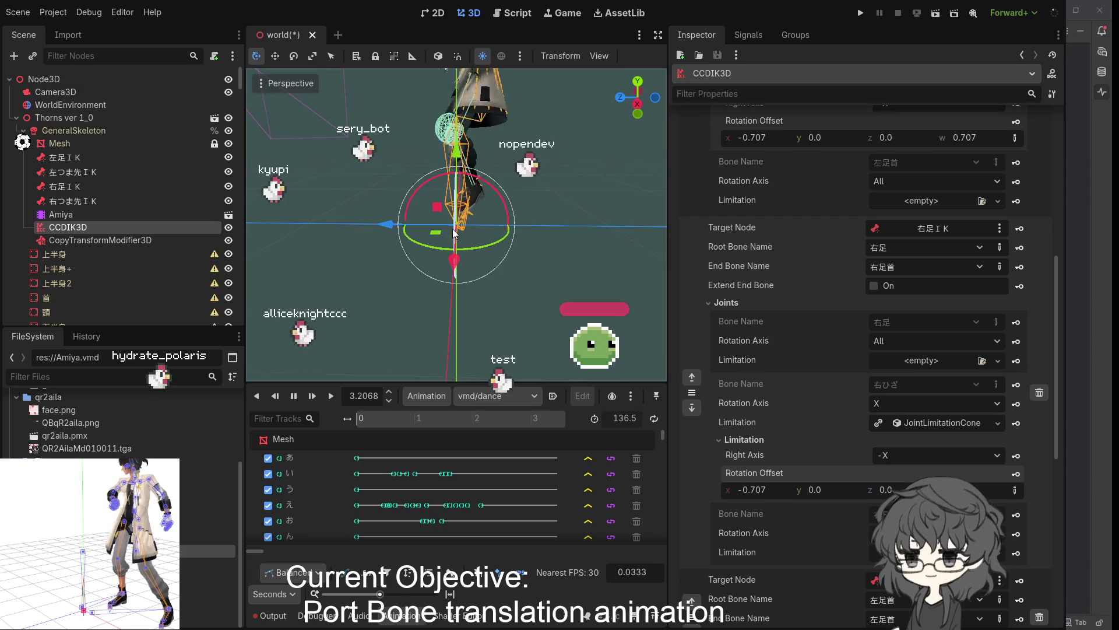
pyautogui.moveTo(452, 229); pyautogui.dragTo(475, 236)
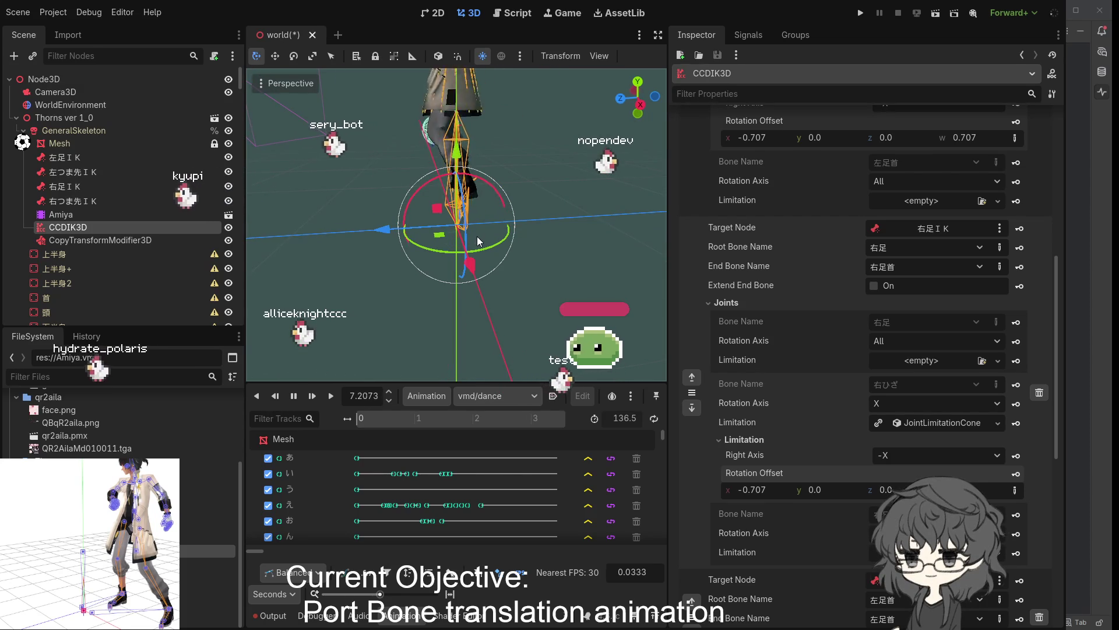
pyautogui.moveTo(475, 235); pyautogui.dragTo(515, 243)
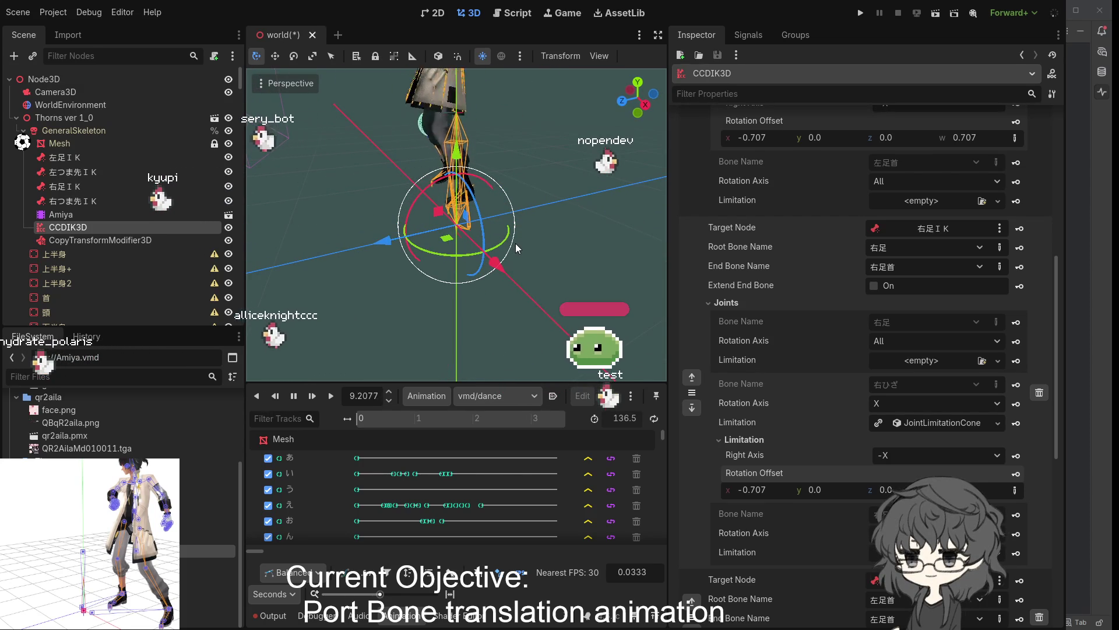
pyautogui.moveTo(527, 245)
pyautogui.mouseDown()
pyautogui.moveTo(623, 250)
pyautogui.moveTo(600, 248)
pyautogui.mouseUp()
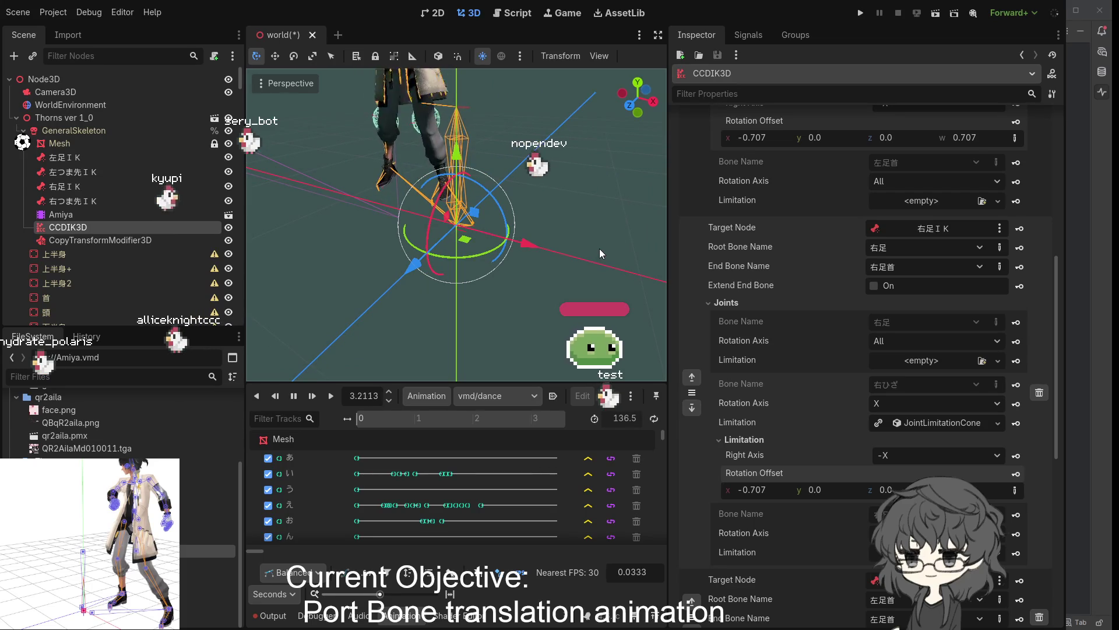
pyautogui.moveTo(537, 246)
pyautogui.mouseDown()
pyautogui.moveTo(408, 236)
pyautogui.moveTo(564, 243)
pyautogui.moveTo(390, 232)
pyautogui.moveTo(611, 248)
pyautogui.mouseUp()
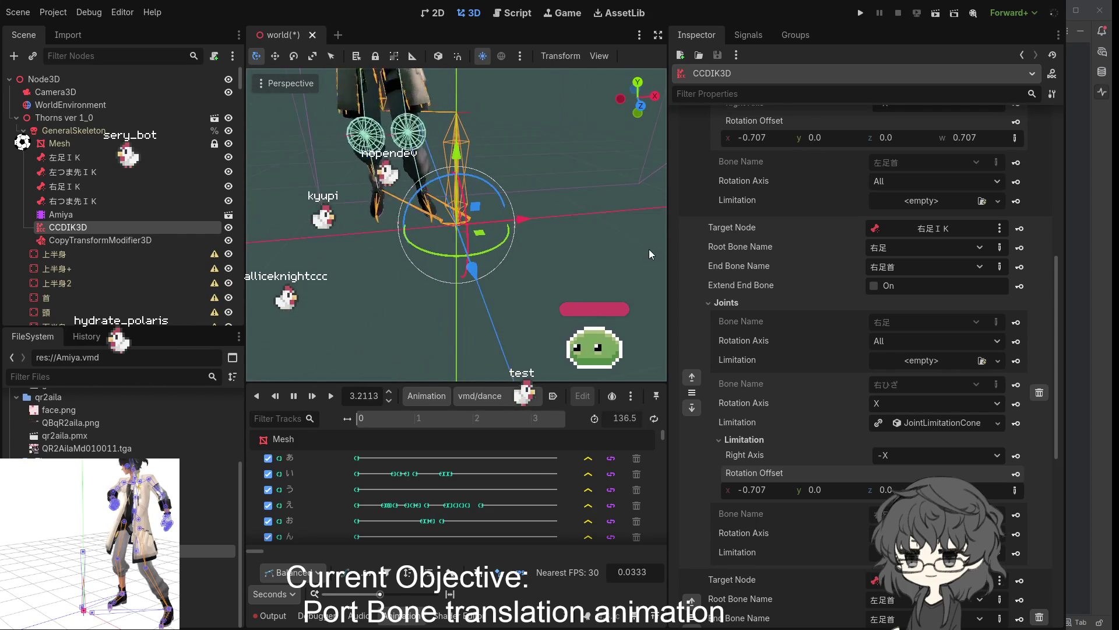
pyautogui.moveTo(599, 247)
pyautogui.mouseDown()
pyautogui.moveTo(360, 232)
pyautogui.moveTo(586, 245)
pyautogui.moveTo(456, 245)
pyautogui.moveTo(547, 244)
pyautogui.moveTo(467, 228)
pyautogui.moveTo(603, 231)
pyautogui.moveTo(586, 217)
pyautogui.mouseUp()
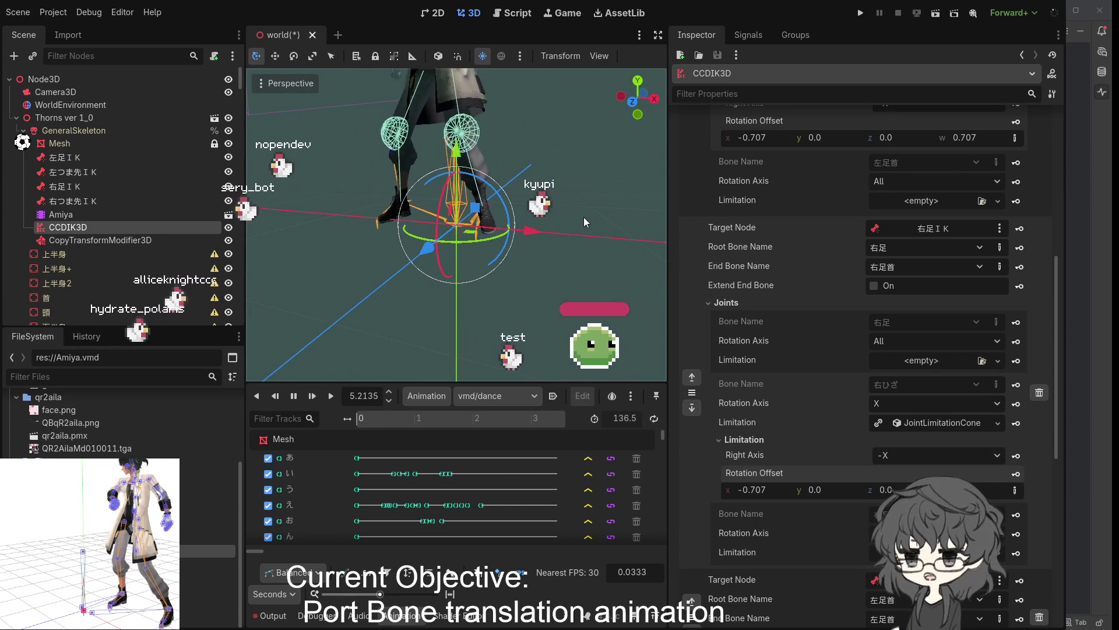
pyautogui.moveTo(585, 220); pyautogui.dragTo(384, 226)
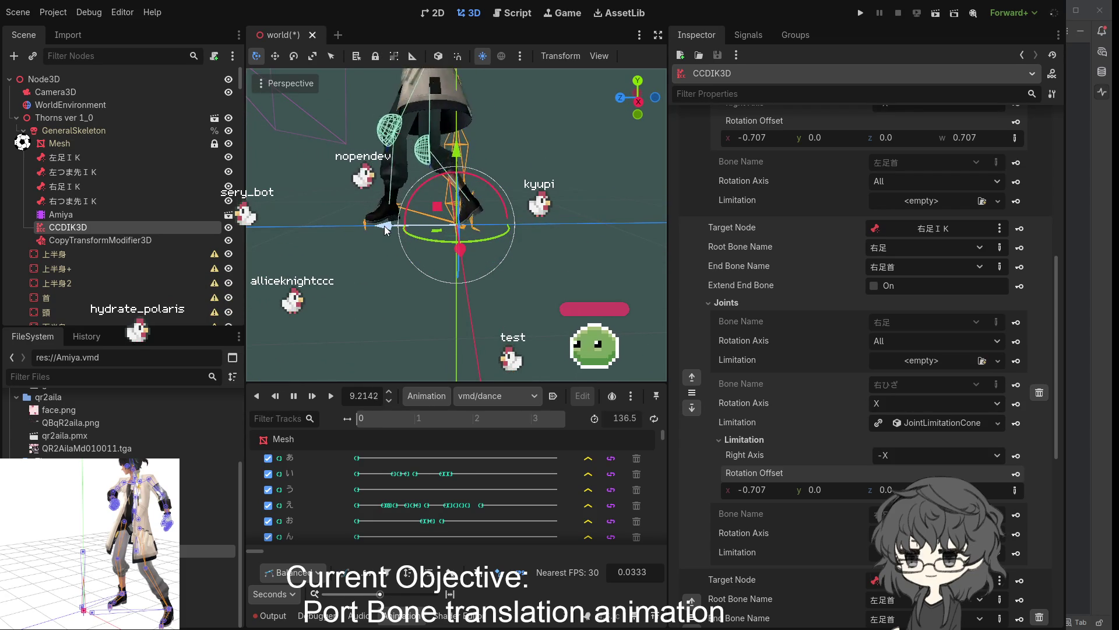
pyautogui.moveTo(384, 225)
pyautogui.mouseDown()
pyautogui.moveTo(568, 237)
pyautogui.moveTo(585, 232)
pyautogui.moveTo(373, 233)
pyautogui.moveTo(582, 211)
pyautogui.moveTo(392, 224)
pyautogui.moveTo(410, 258)
pyautogui.moveTo(522, 245)
pyautogui.moveTo(533, 228)
pyautogui.moveTo(603, 219)
pyautogui.moveTo(349, 220)
pyautogui.moveTo(571, 234)
pyautogui.moveTo(316, 225)
pyautogui.moveTo(515, 237)
pyautogui.mouseUp()
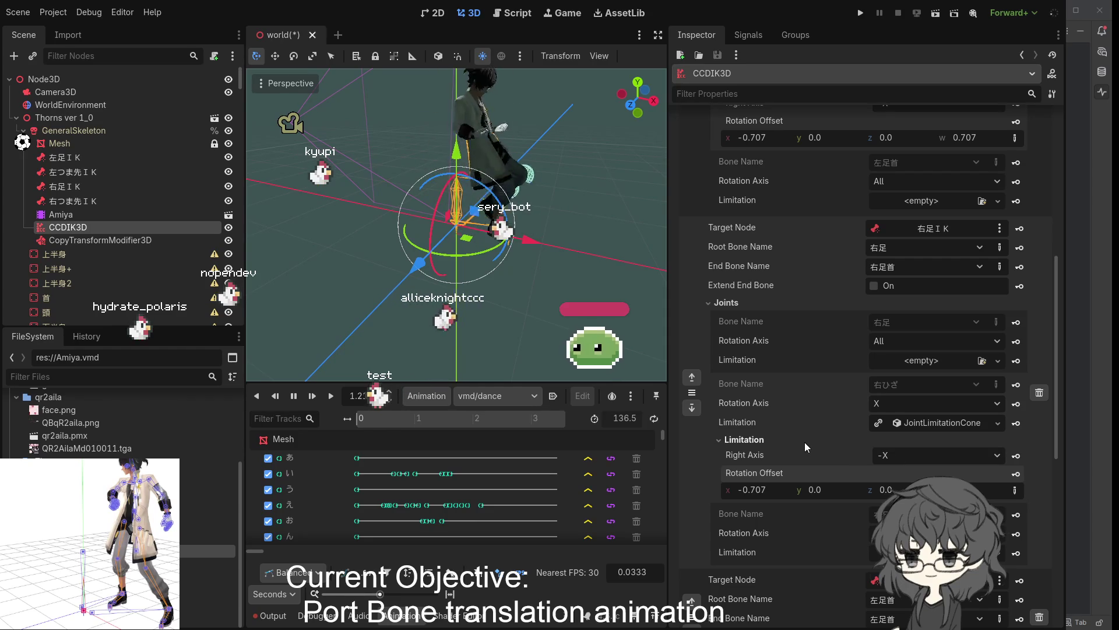
pyautogui.scroll(-2, 805, 446)
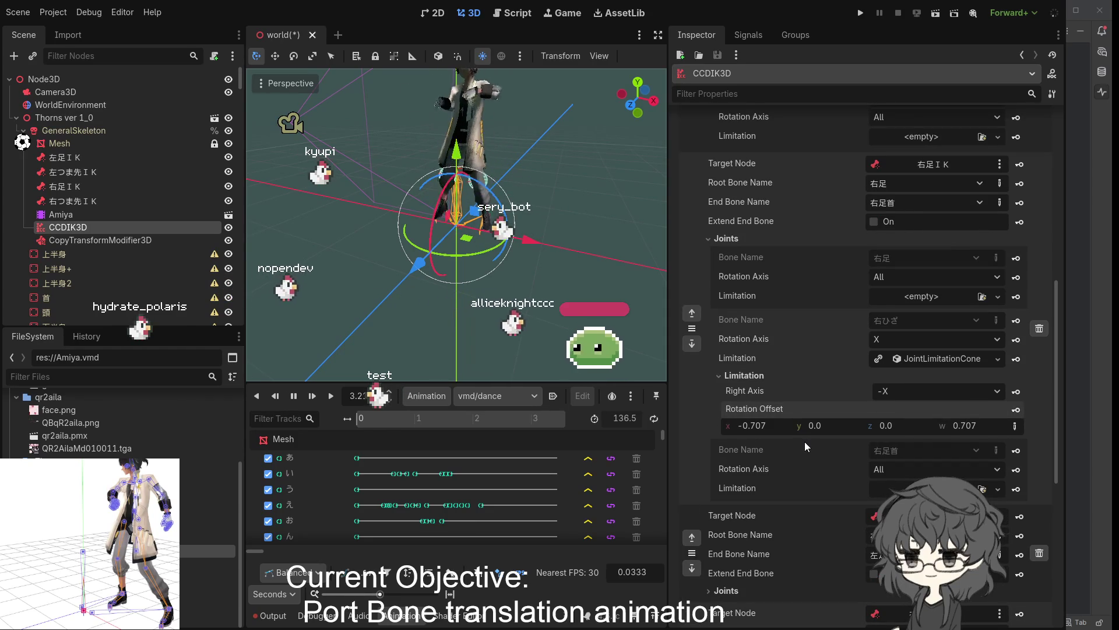
pyautogui.scroll(1, 540, 335)
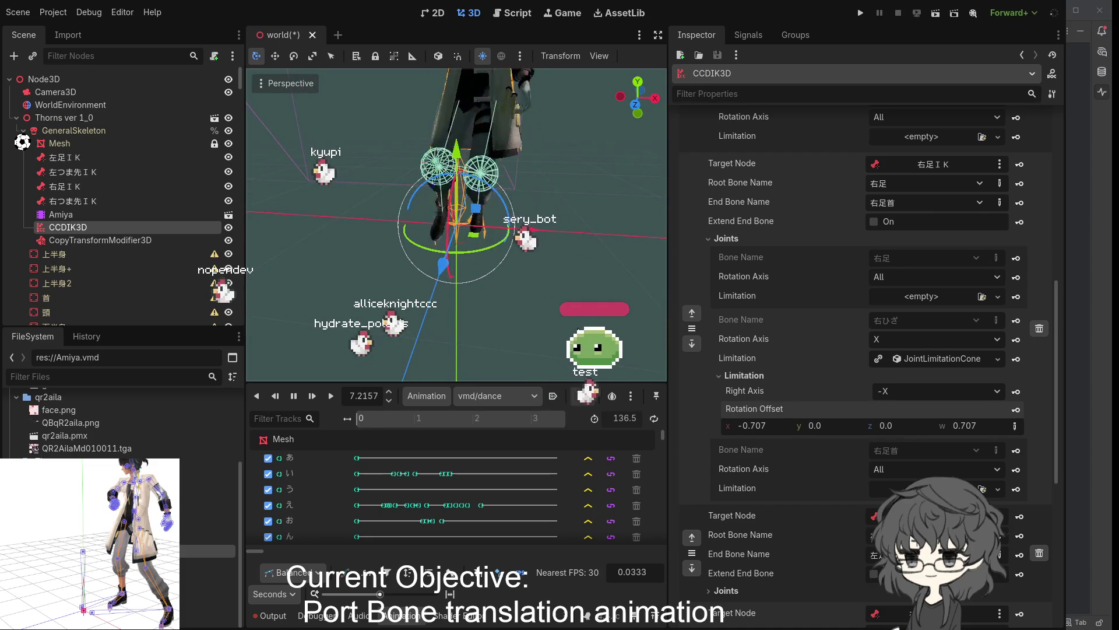
pyautogui.scroll(-3, 572, 107)
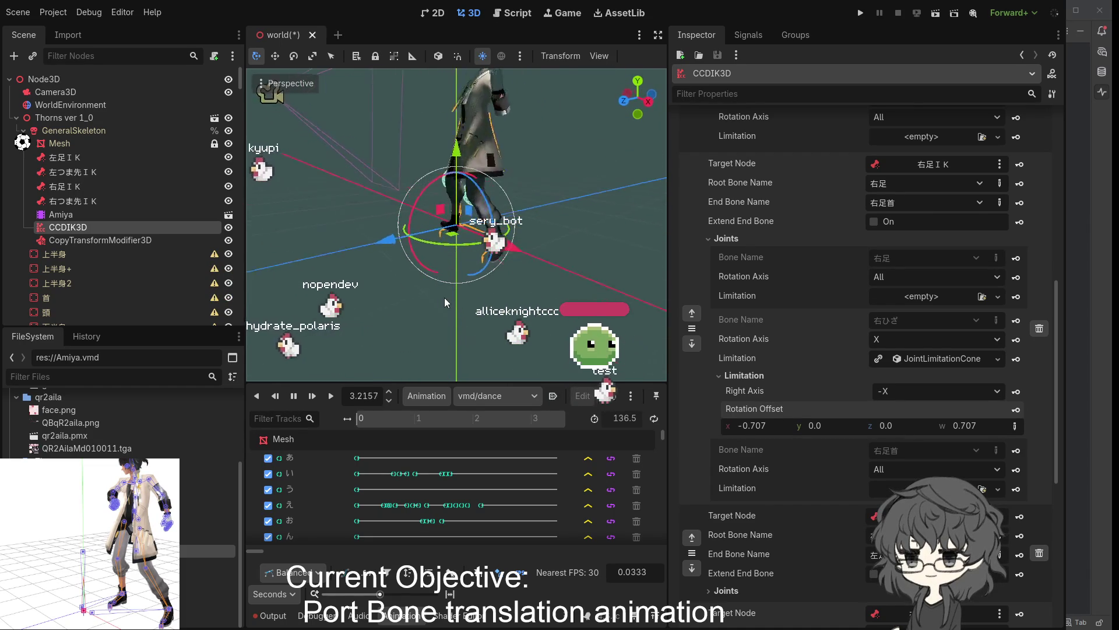
pyautogui.scroll(-5, 508, 295)
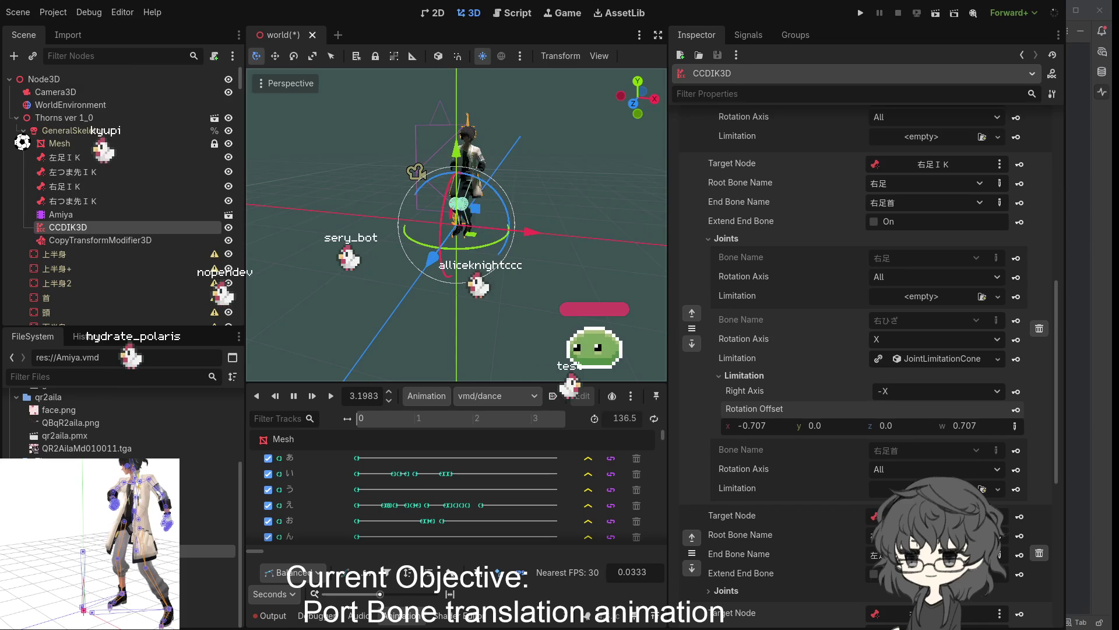
pyautogui.scroll(5, 590, 214)
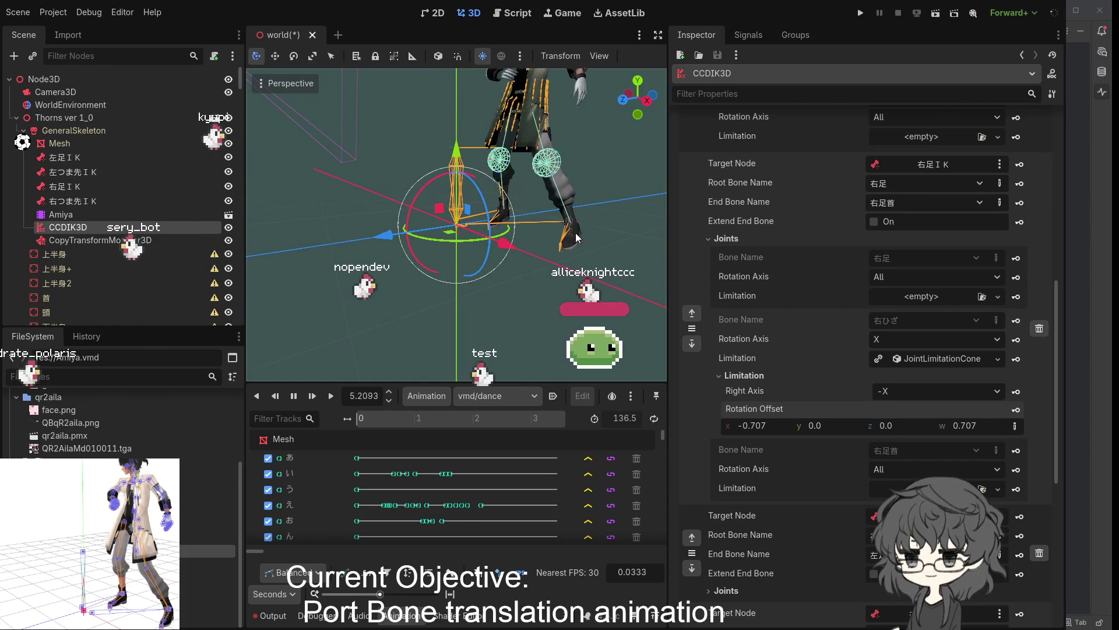
pyautogui.scroll(-3, 531, 254)
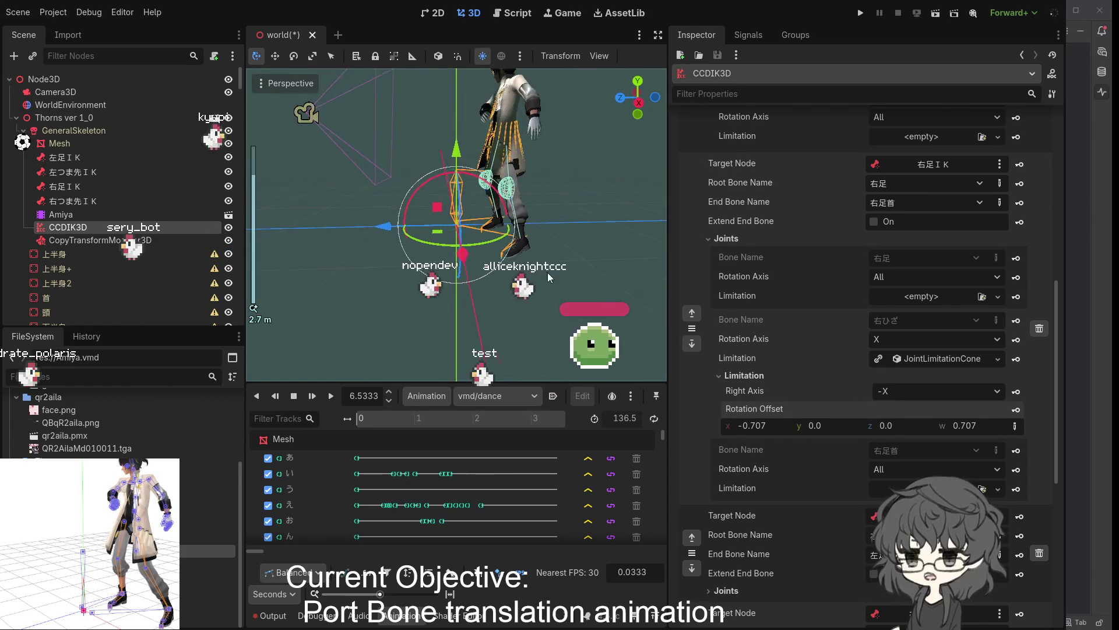
pyautogui.moveTo(547, 272)
pyautogui.mouseDown()
pyautogui.moveTo(645, 303)
pyautogui.moveTo(575, 235)
pyautogui.moveTo(619, 186)
pyautogui.moveTo(568, 204)
pyautogui.moveTo(609, 184)
pyautogui.moveTo(364, 194)
pyautogui.moveTo(562, 174)
pyautogui.moveTo(505, 183)
pyautogui.mouseUp()
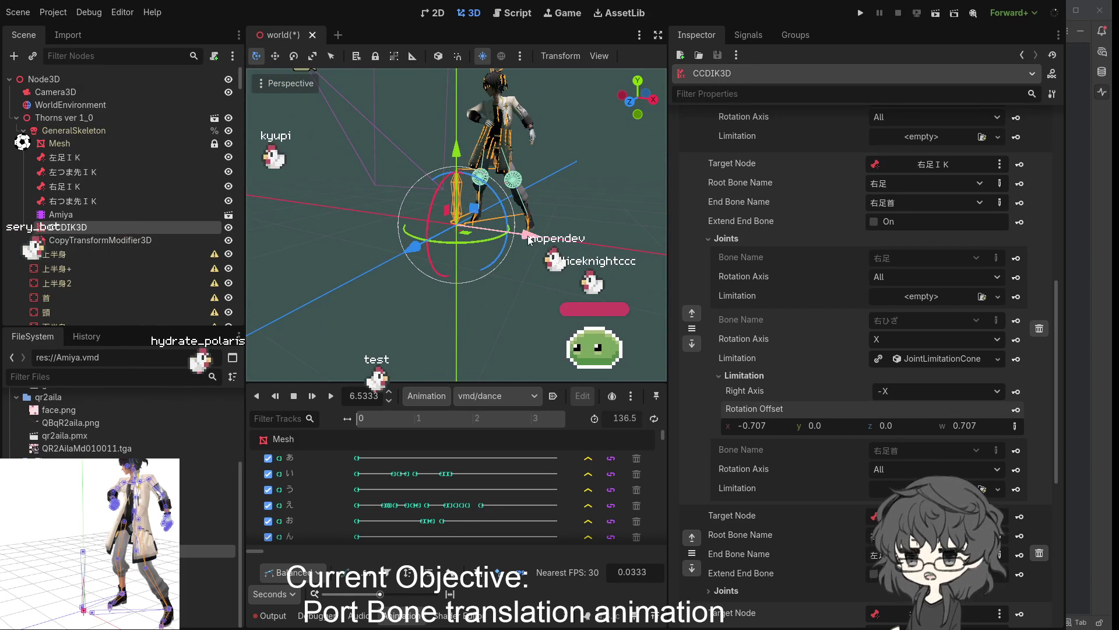
pyautogui.moveTo(523, 235)
pyautogui.mouseDown()
pyautogui.moveTo(481, 258)
pyautogui.moveTo(400, 270)
pyautogui.moveTo(464, 268)
pyautogui.mouseUp()
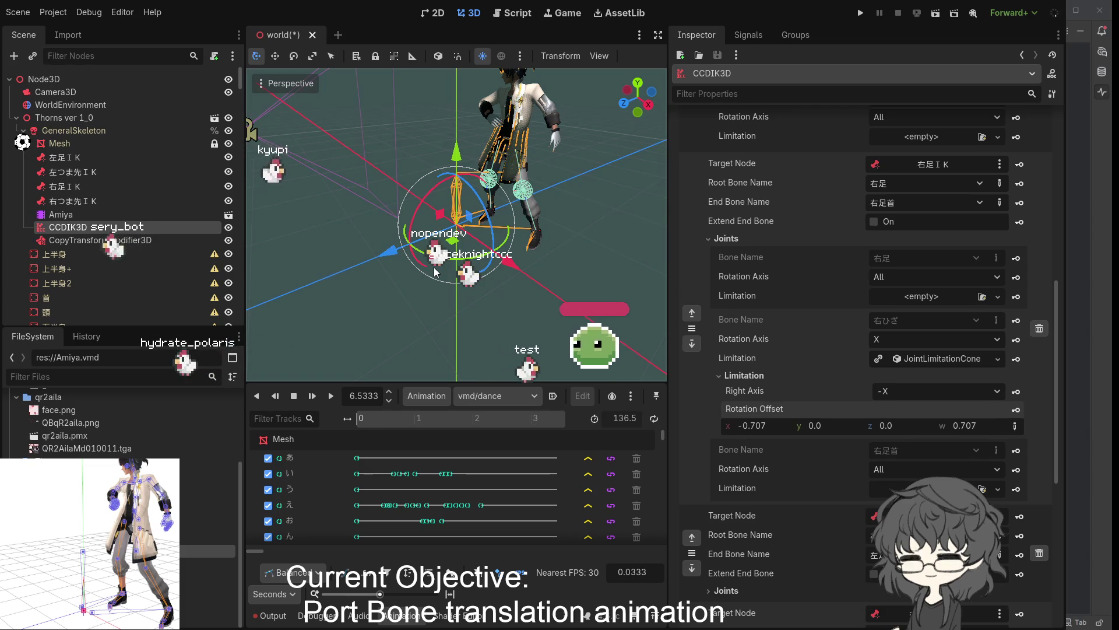
pyautogui.moveTo(572, 120); pyautogui.dragTo(596, 161)
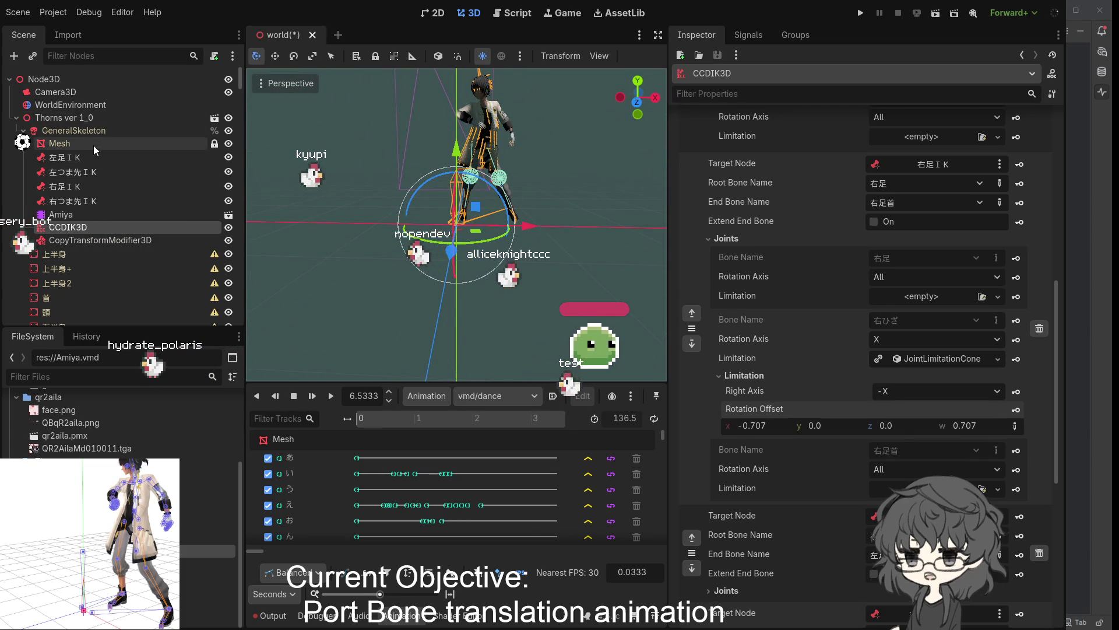
pyautogui.scroll(-15, 86, 257)
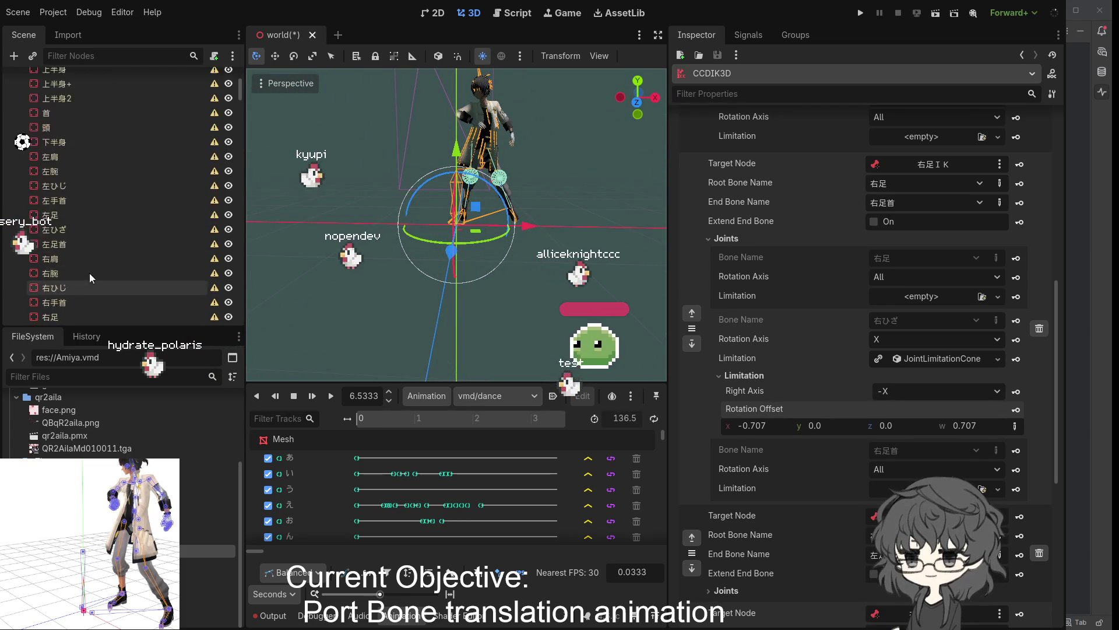
pyautogui.scroll(5, 113, 224)
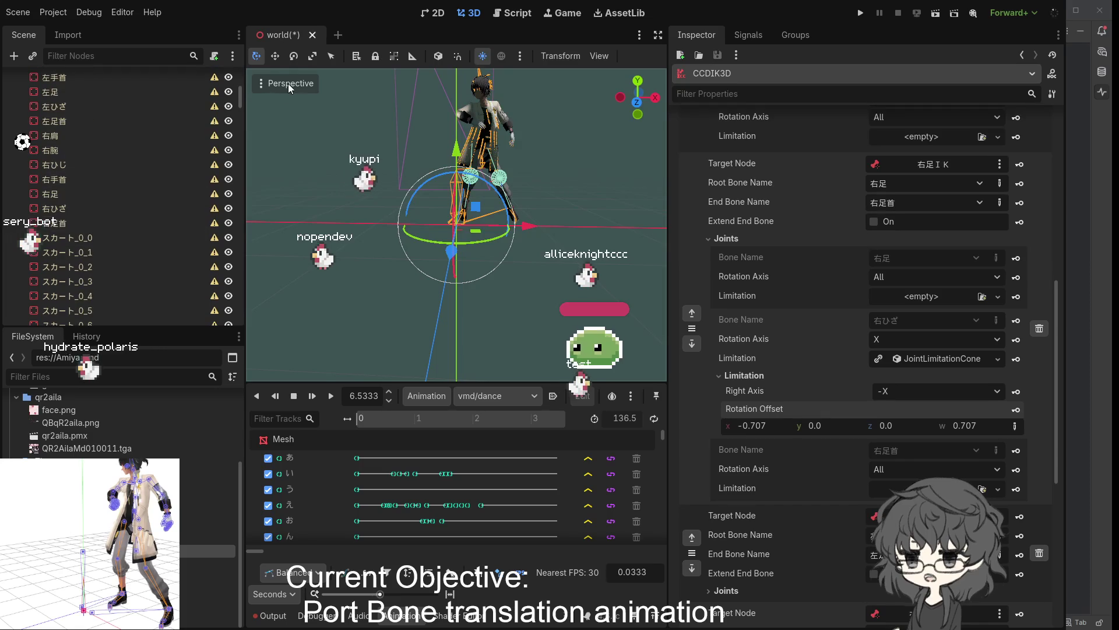
pyautogui.scroll(5, 205, 98)
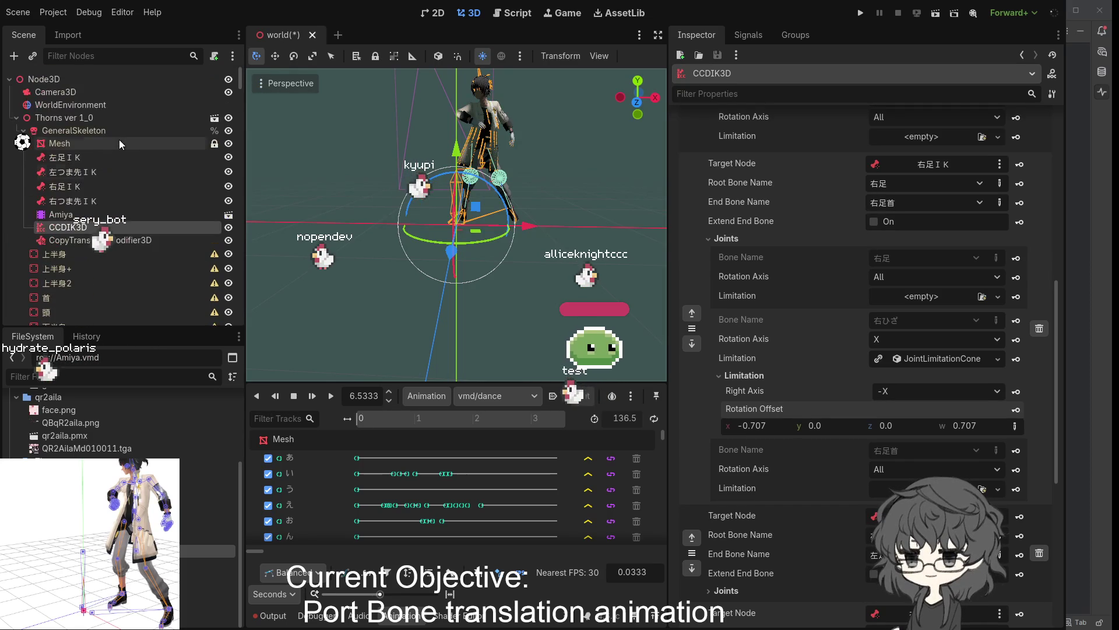
# Preview the viewport through Camera3D, test-run the project, then play the dance animation.
pyautogui.click(47, 90)
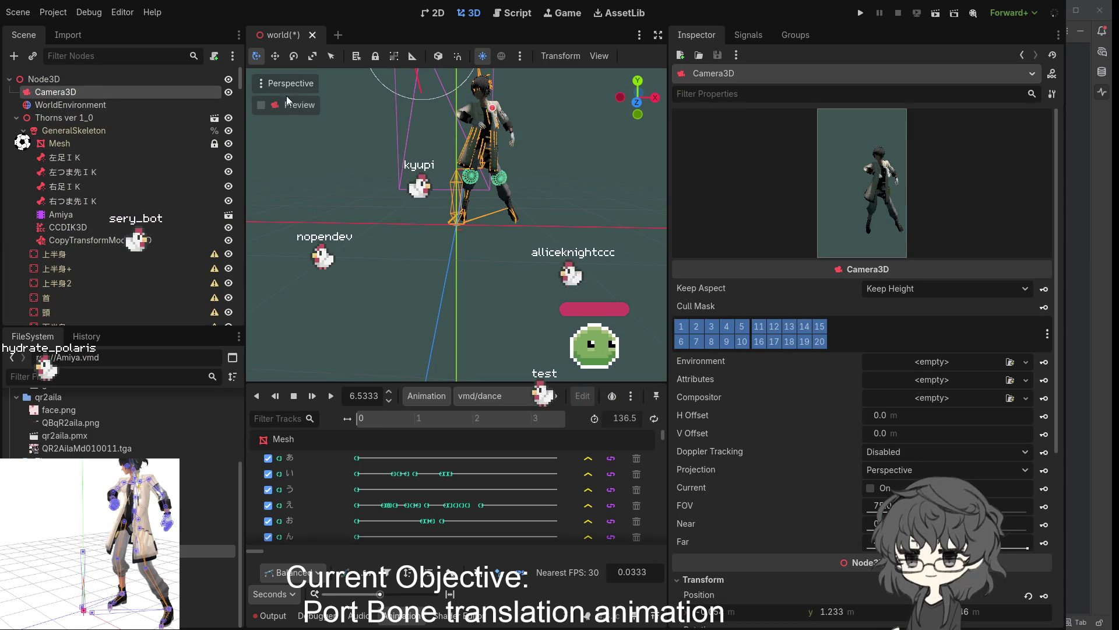
pyautogui.click(261, 106)
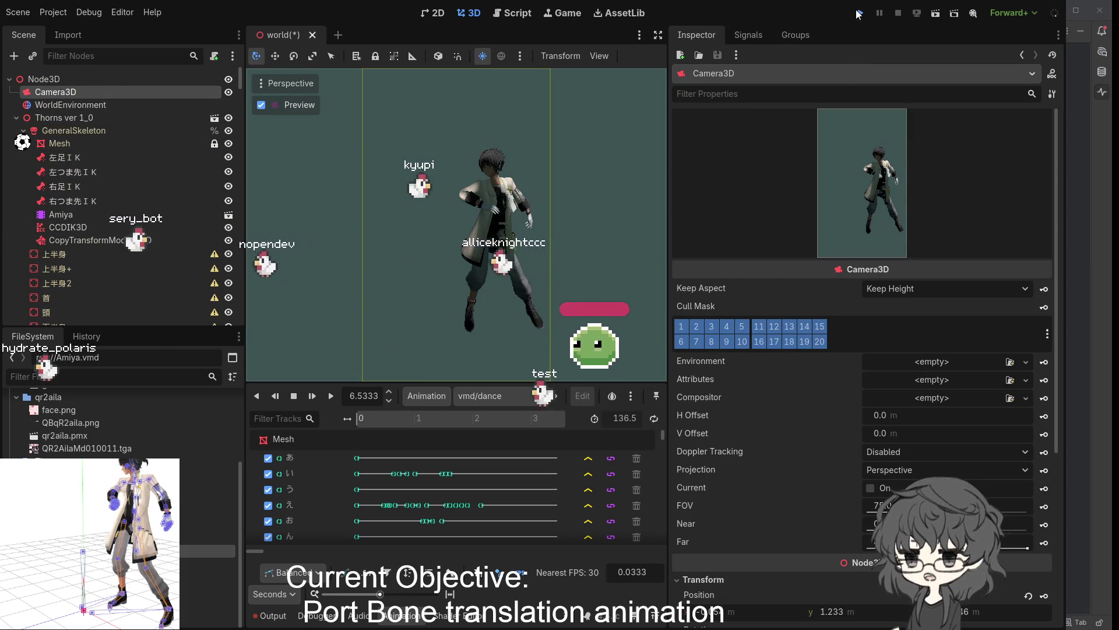
pyautogui.click(858, 12)
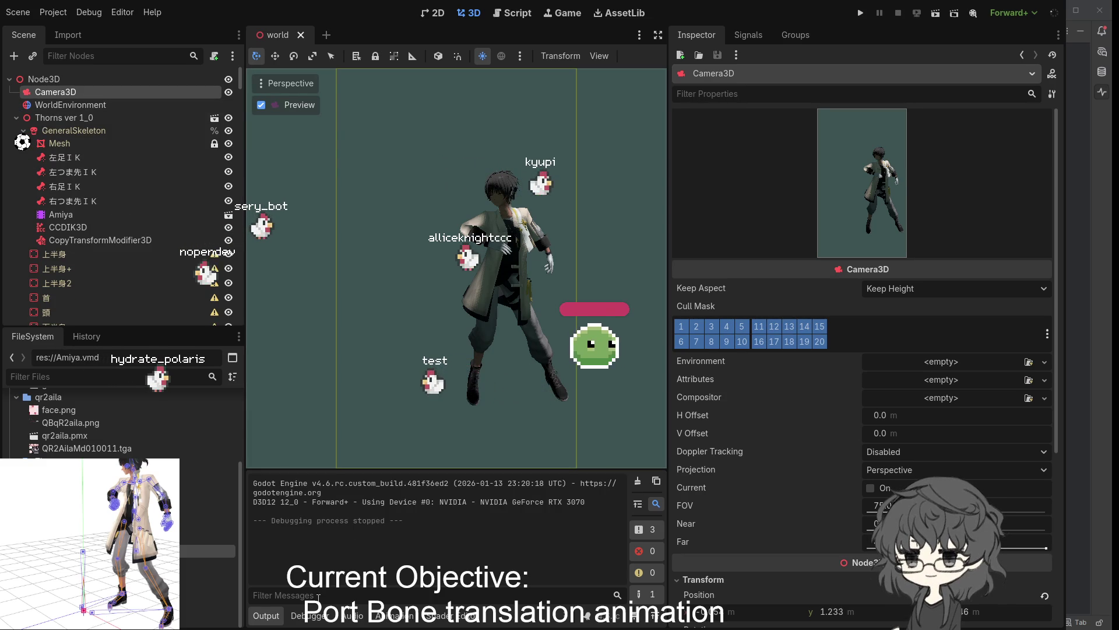
pyautogui.click(395, 616)
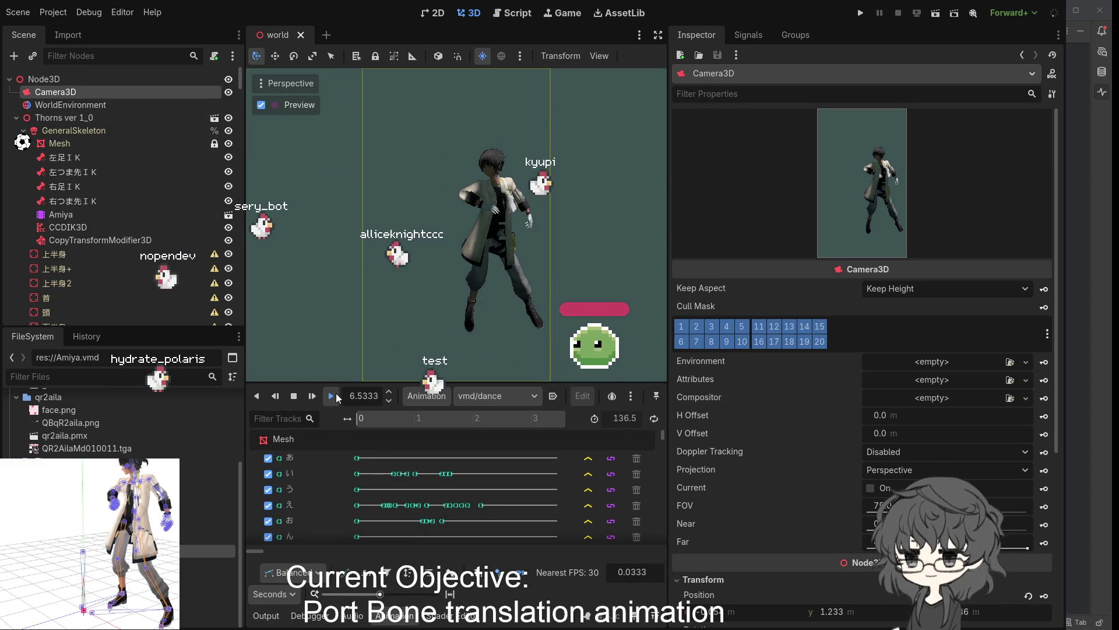
# Play the dance, then scroll the CCDIK3D Inspector to the 左つま先ＩＫ and 右つま先ＩＫ entries.
pyautogui.click(331, 395)
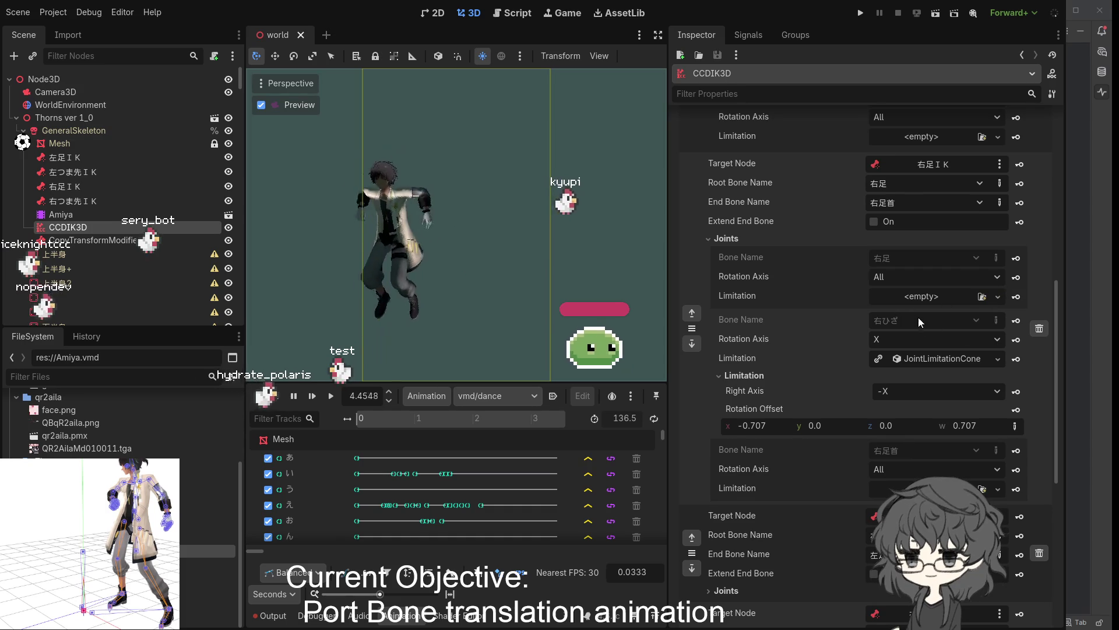
pyautogui.scroll(-3, 946, 341)
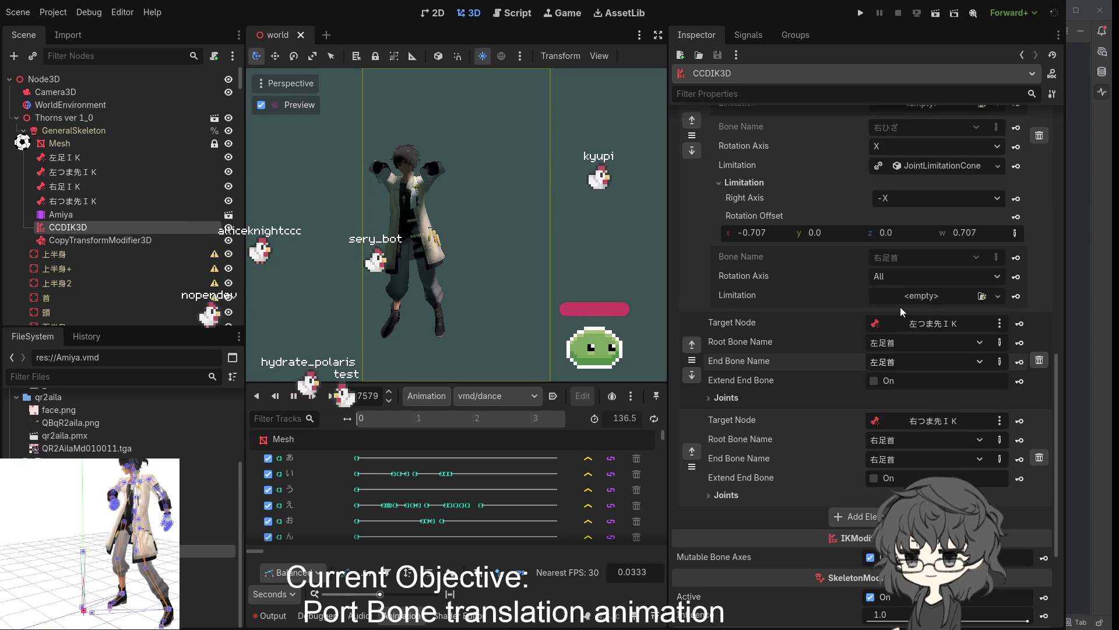
# Set the left toe chain's End Bone Name to 左つま先, then turn off the Camera3D preview.
pyautogui.click(940, 360)
pyautogui.click(908, 387)
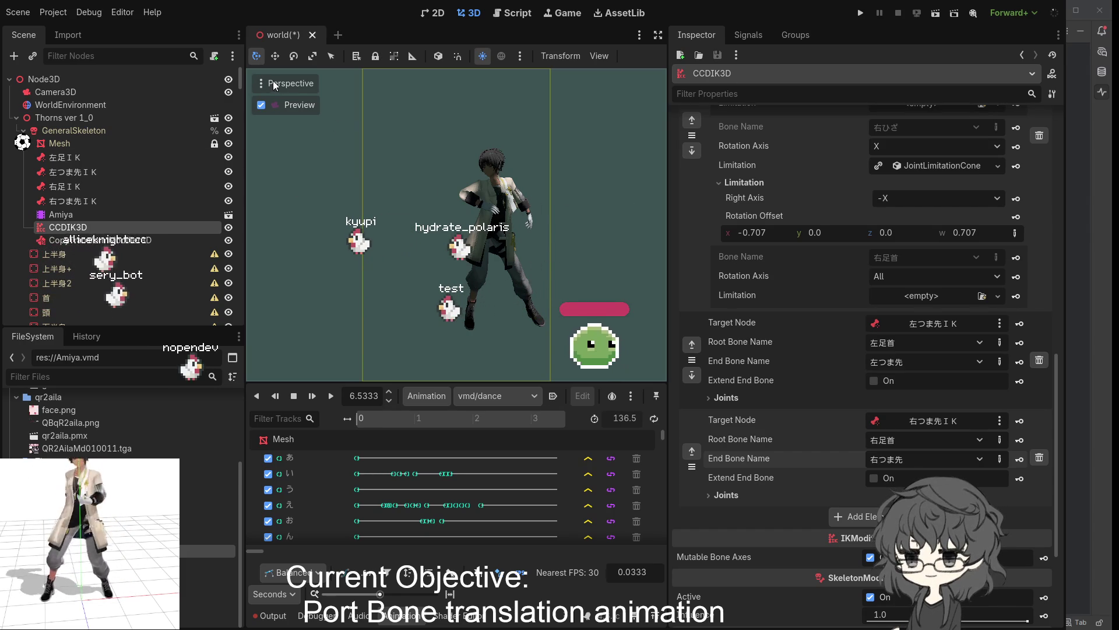
pyautogui.click(261, 105)
# Orbit and zoom around the character's legs and feet from several angles.
pyautogui.moveTo(457, 184)
pyautogui.mouseDown()
pyautogui.moveTo(331, 186)
pyautogui.moveTo(651, 198)
pyautogui.mouseUp()
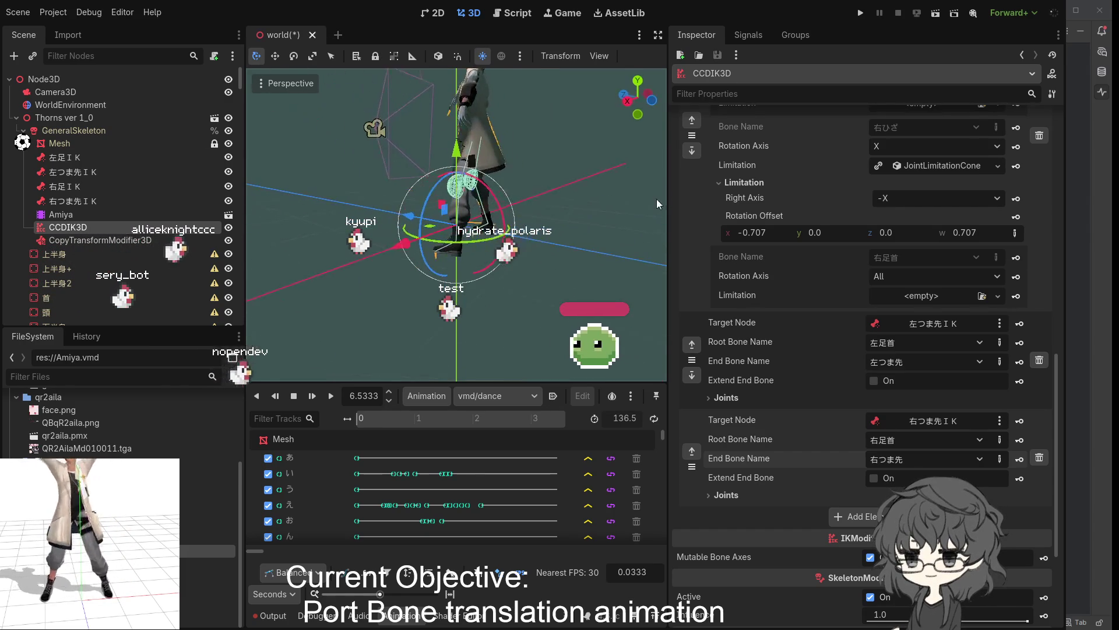
pyautogui.scroll(5, 572, 200)
pyautogui.scroll(-4, 530, 205)
pyautogui.moveTo(530, 205)
pyautogui.mouseDown()
pyautogui.moveTo(331, 217)
pyautogui.moveTo(606, 215)
pyautogui.moveTo(300, 216)
pyautogui.moveTo(247, 264)
pyautogui.moveTo(622, 173)
pyautogui.moveTo(554, 194)
pyautogui.moveTo(589, 209)
pyautogui.mouseUp()
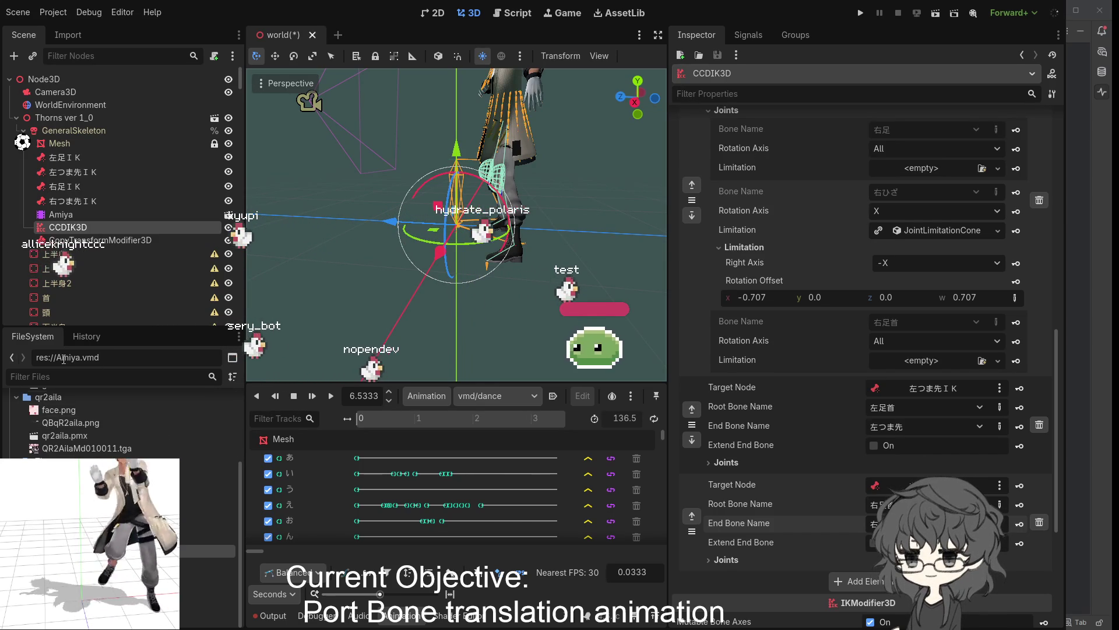
pyautogui.moveTo(460, 296)
pyautogui.mouseDown()
pyautogui.moveTo(597, 288)
pyautogui.moveTo(541, 253)
pyautogui.moveTo(409, 308)
pyautogui.mouseUp()
pyautogui.scroll(-3, 583, 280)
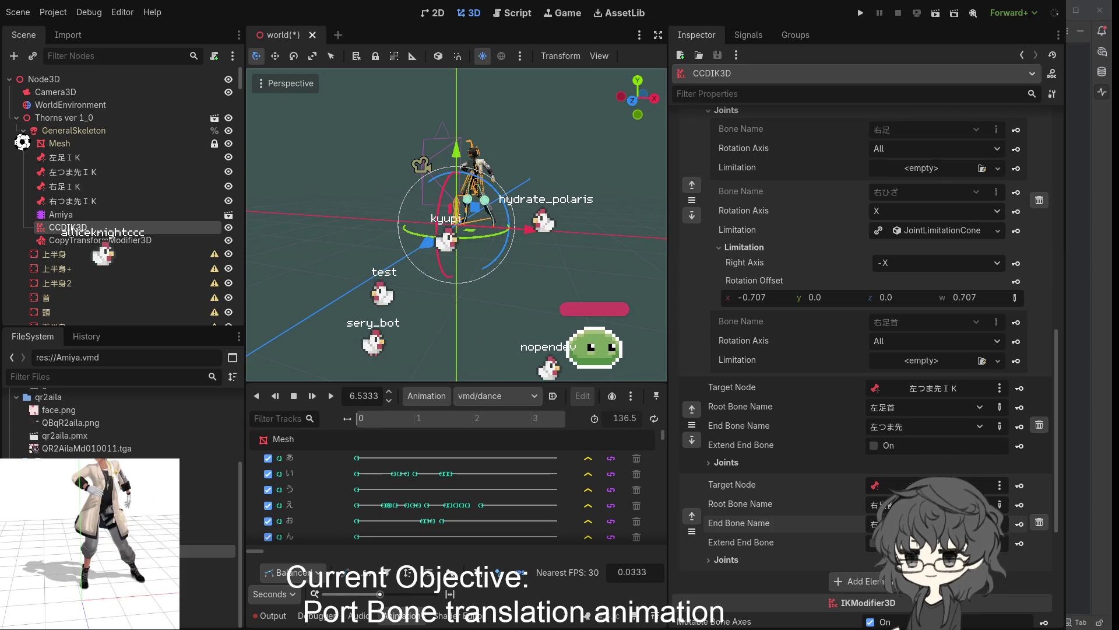
pyautogui.moveTo(443, 260); pyautogui.dragTo(496, 260)
pyautogui.scroll(3, 450, 184)
pyautogui.moveTo(450, 184); pyautogui.dragTo(411, 229)
pyautogui.scroll(-3, 411, 230)
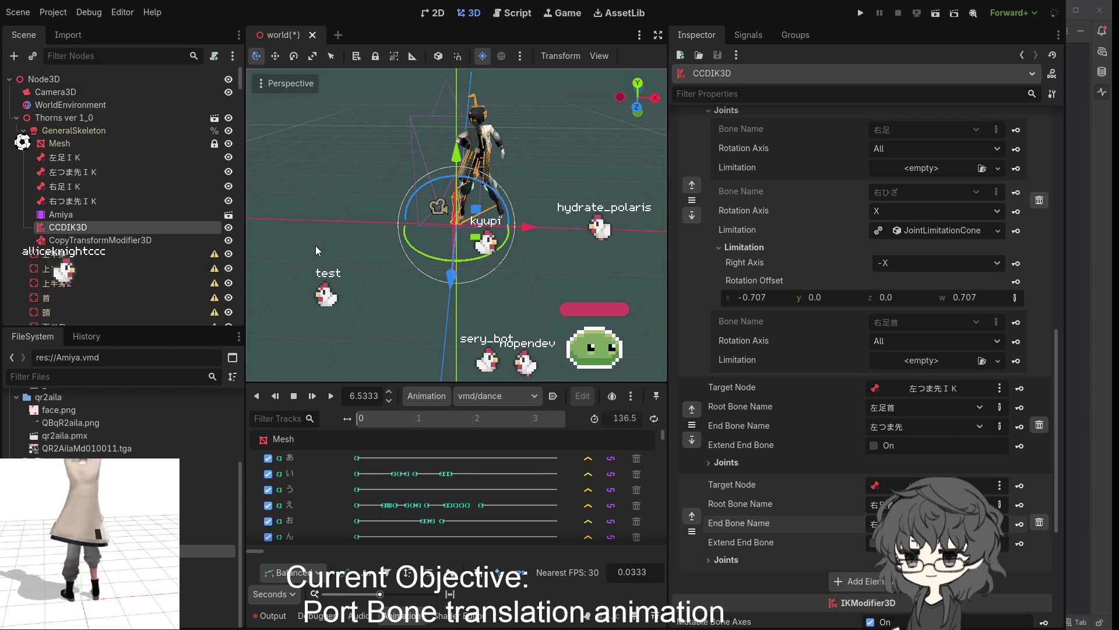
pyautogui.moveTo(316, 247)
pyautogui.mouseDown()
pyautogui.moveTo(299, 253)
pyautogui.moveTo(416, 243)
pyautogui.mouseUp()
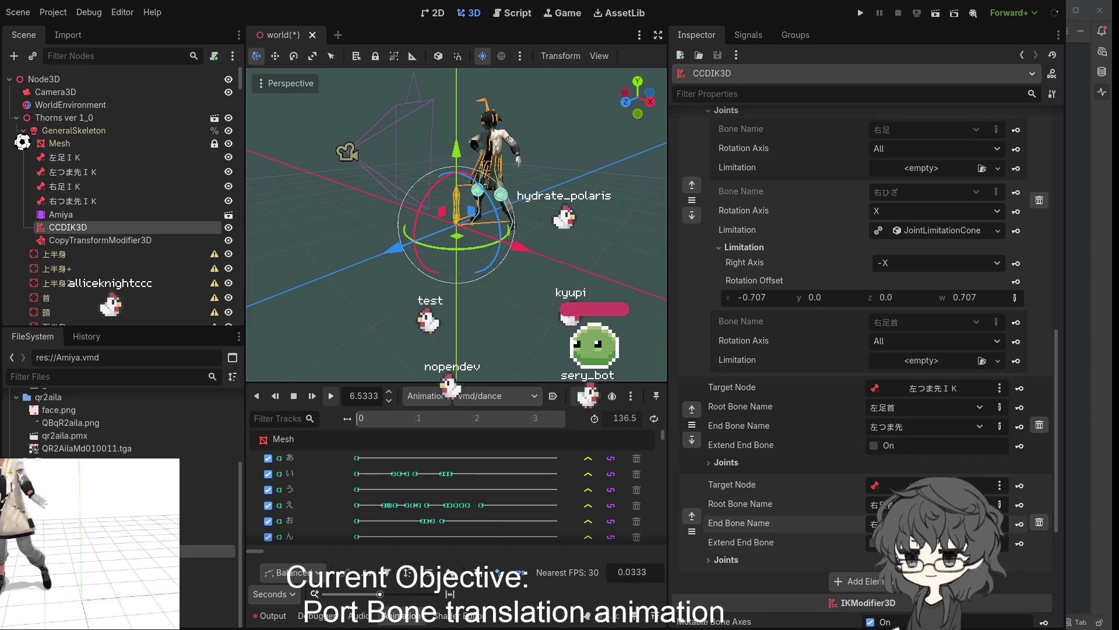
# Play the dance from the start and watch it through the Camera3D preview.
pyautogui.click(330, 398)
pyautogui.moveTo(357, 296); pyautogui.dragTo(533, 274)
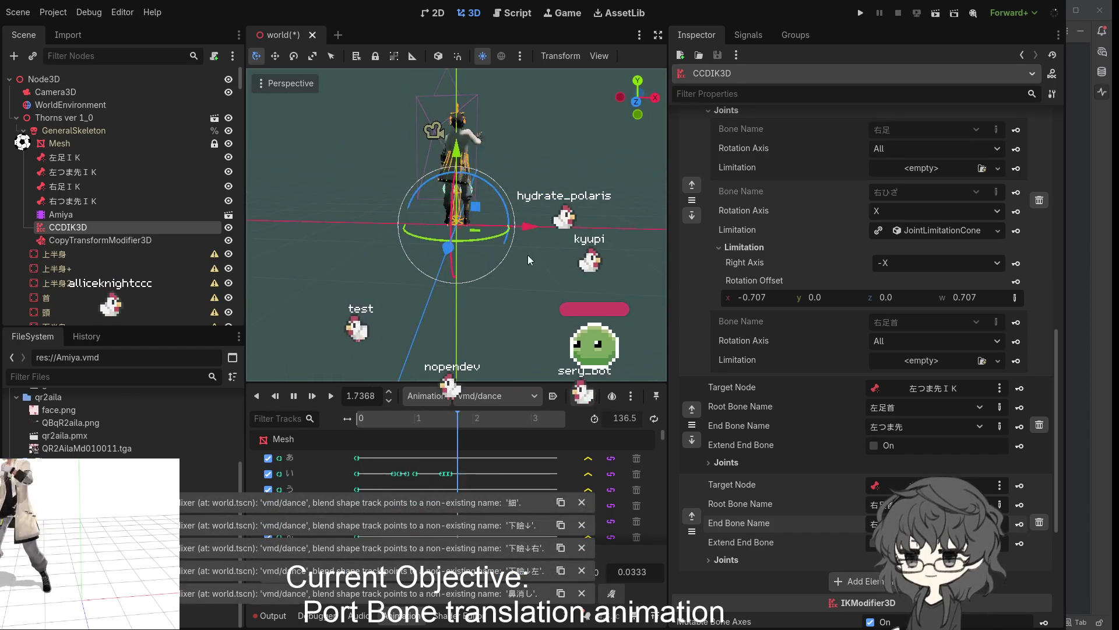
pyautogui.click(435, 128)
pyautogui.click(262, 105)
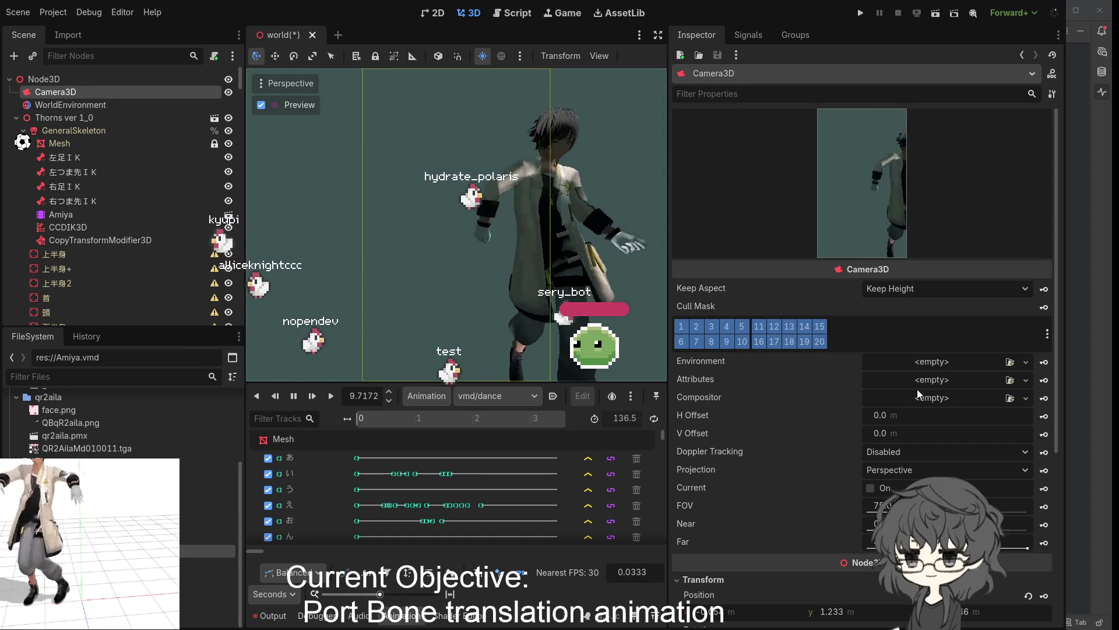
# Widen Camera3D's FOV to about 90 so the whole character fits, then stop the dance.
pyautogui.moveTo(892, 506); pyautogui.dragTo(921, 506)
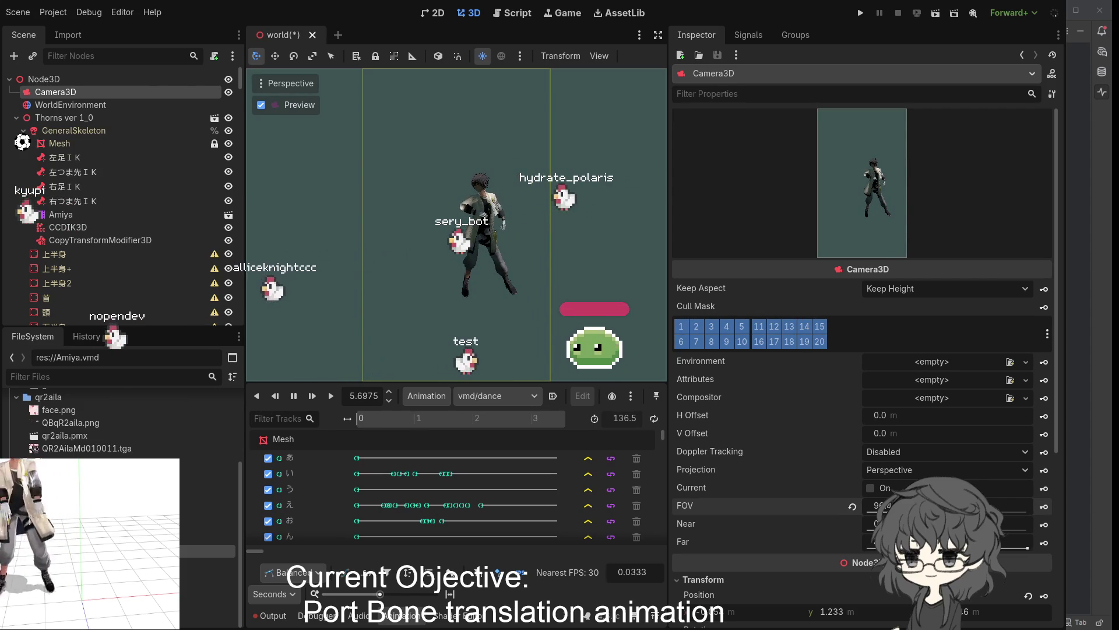
pyautogui.click(294, 396)
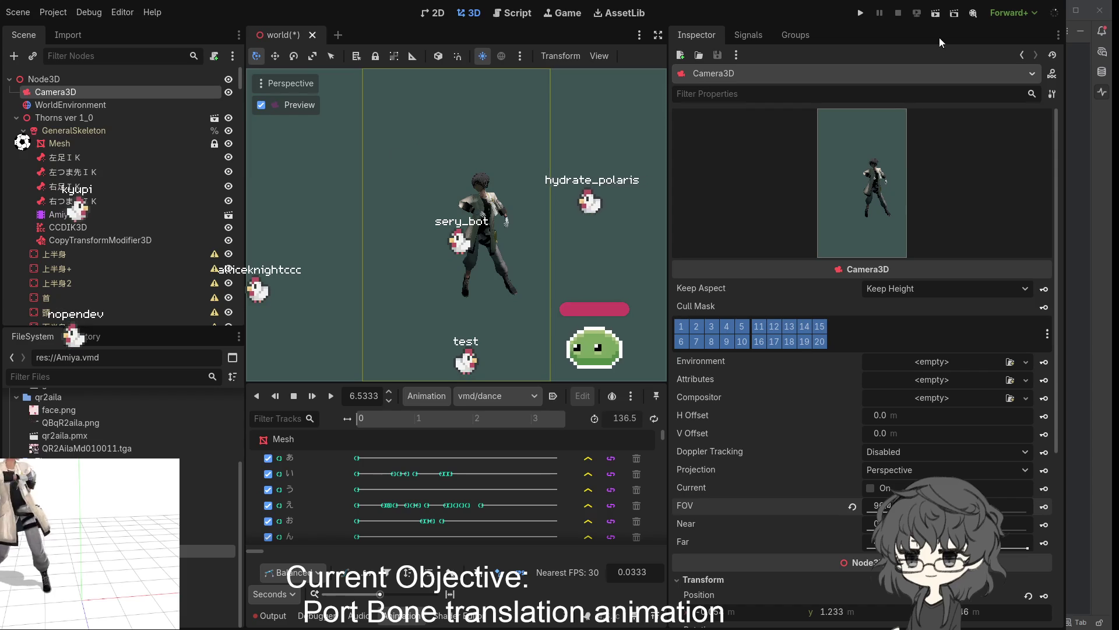